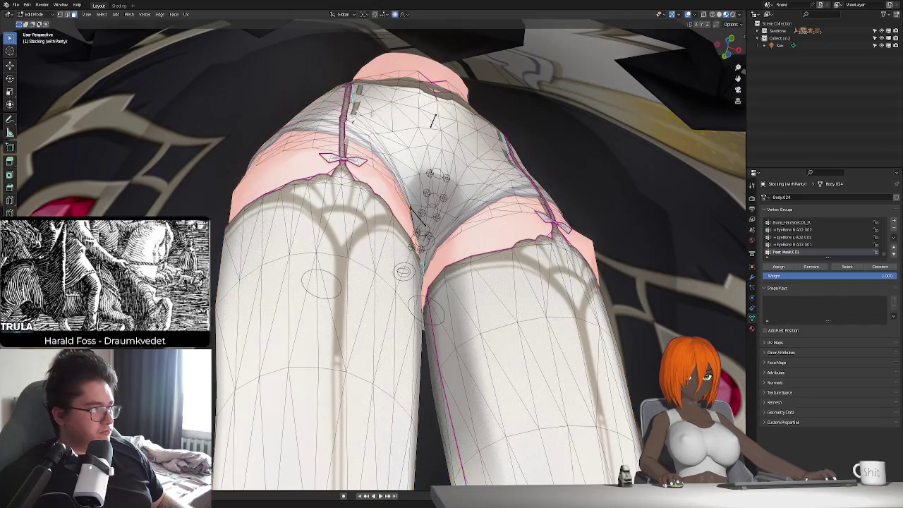
- Soft-move the stocking vertices outward, then orbit up to view the hips
key(g)
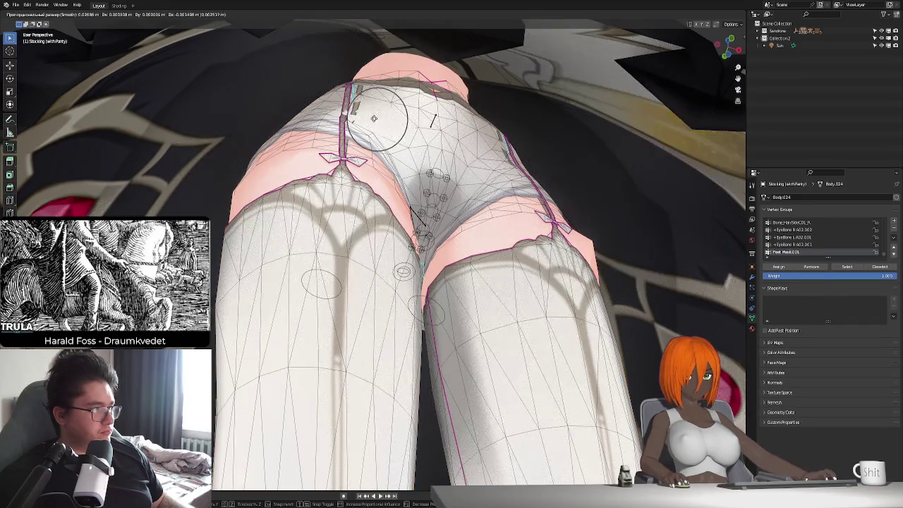
click(383, 131)
mouse_move(383, 131)
middle_down()
mouse_move(412, 185)
mouse_move(339, 162)
mouse_move(282, 233)
mouse_move(332, 233)
mouse_move(397, 271)
mouse_move(484, 275)
middle_up()
key(c)
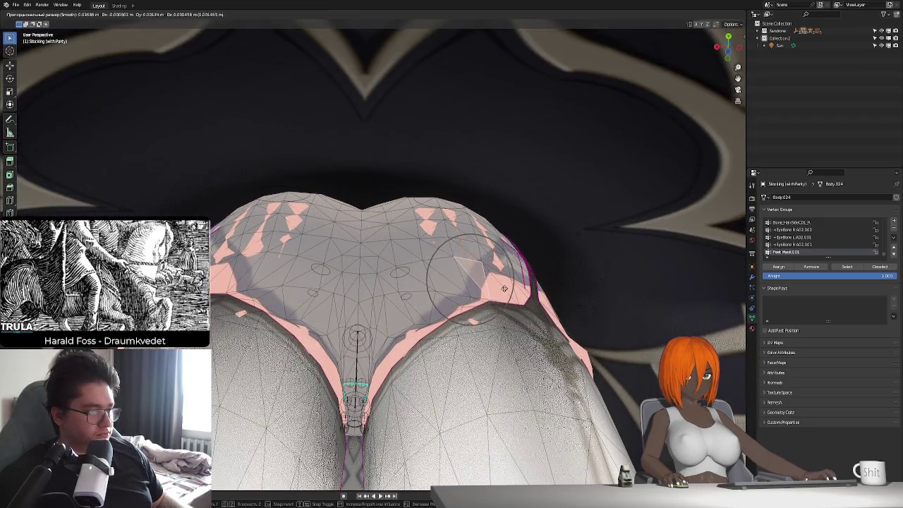
key(Escape)
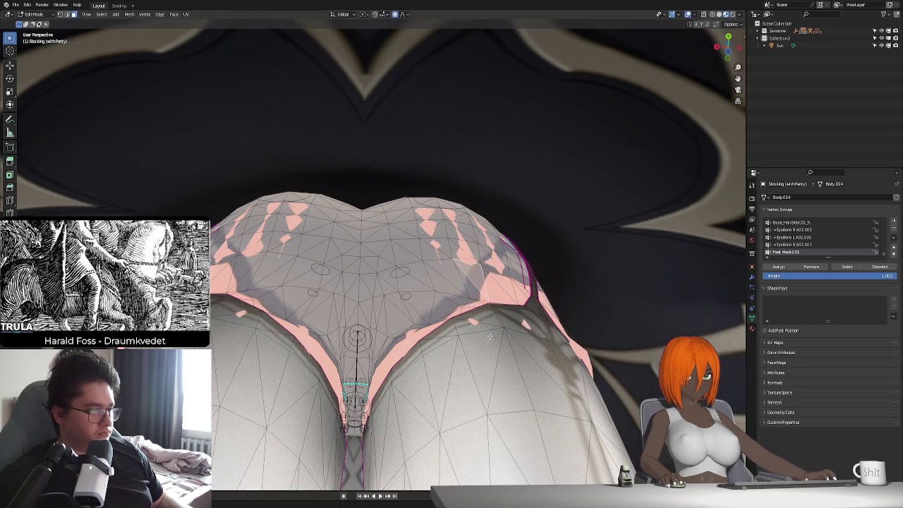
- Push two stocking faces on the right hip outward along Y with proportional editing
click(494, 333)
key(g)
key(y)
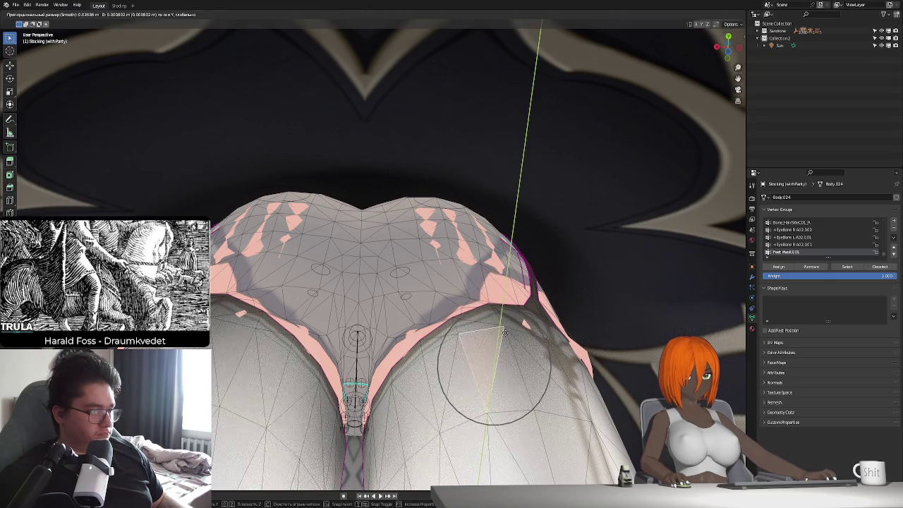
click(524, 343)
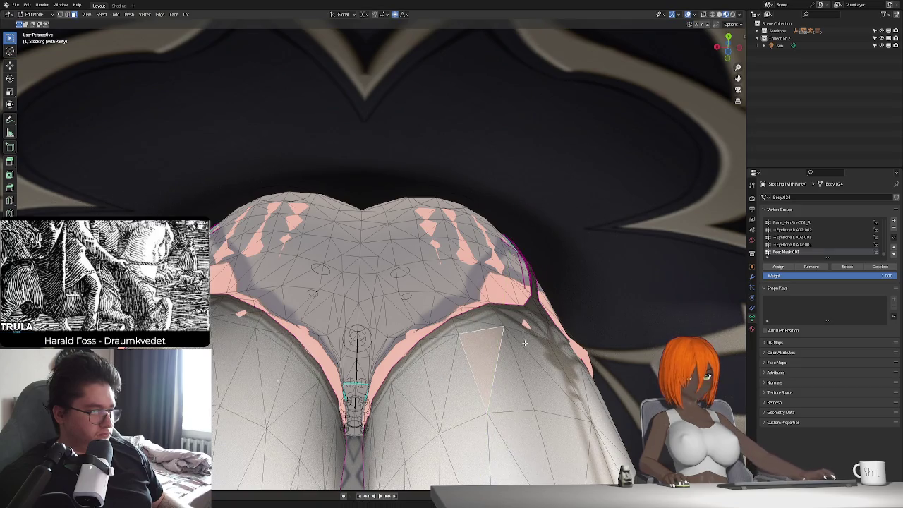
click(525, 343)
key(g)
key(y)
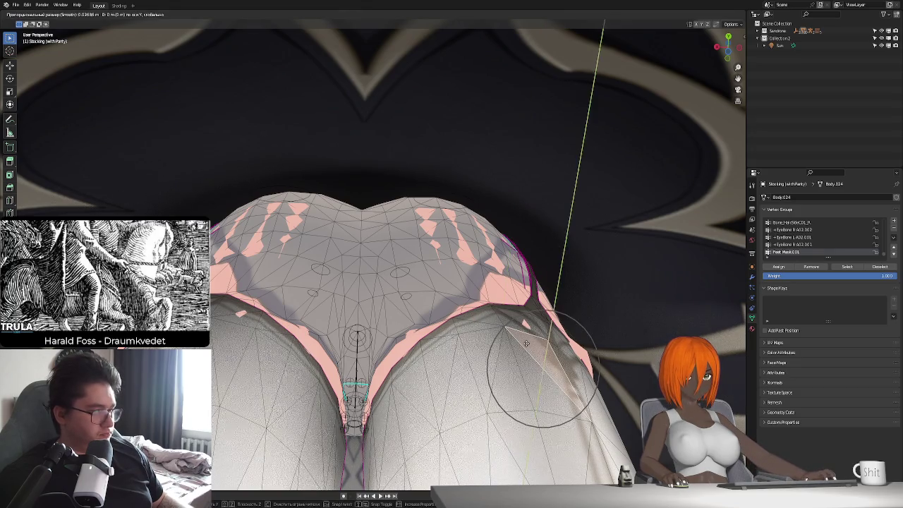
click(529, 342)
middle_drag(529, 342, 348, 308)
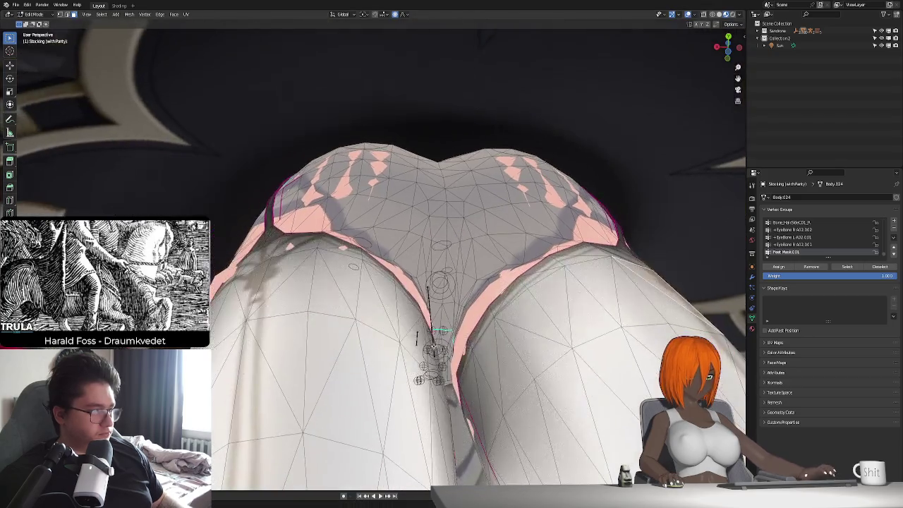
- Reshape the stocking over the left hip with a soft Y-axis move
key(g)
key(y)
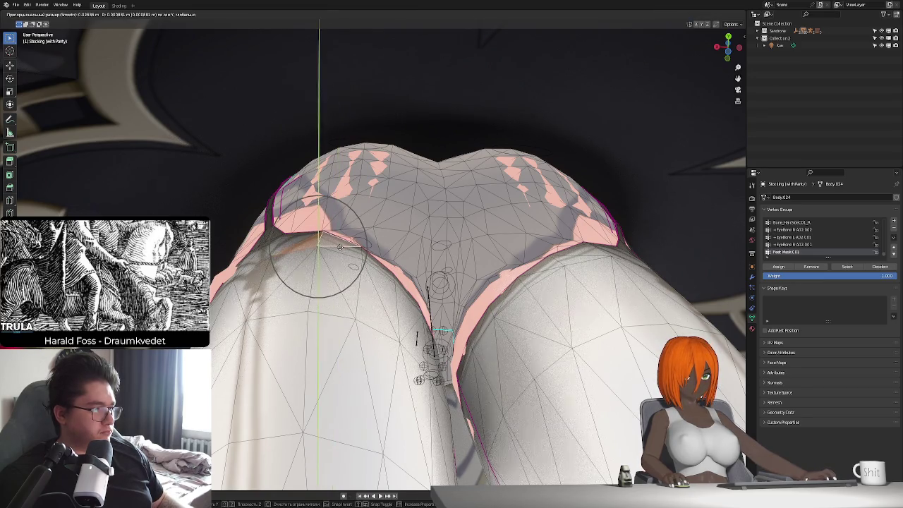
click(339, 249)
middle_drag(338, 248, 321, 259)
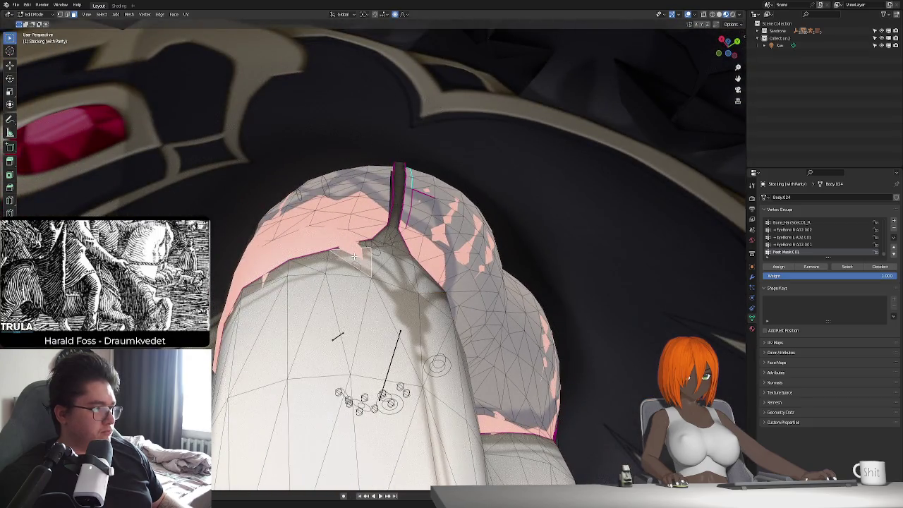
- Pull the stocking edge over the thigh with a soft X-axis move
key(g)
key(x)
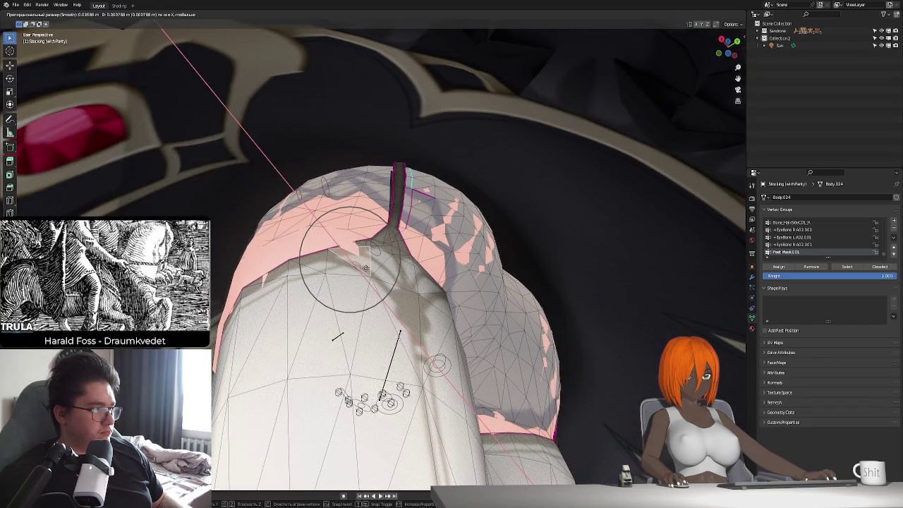
key(y)
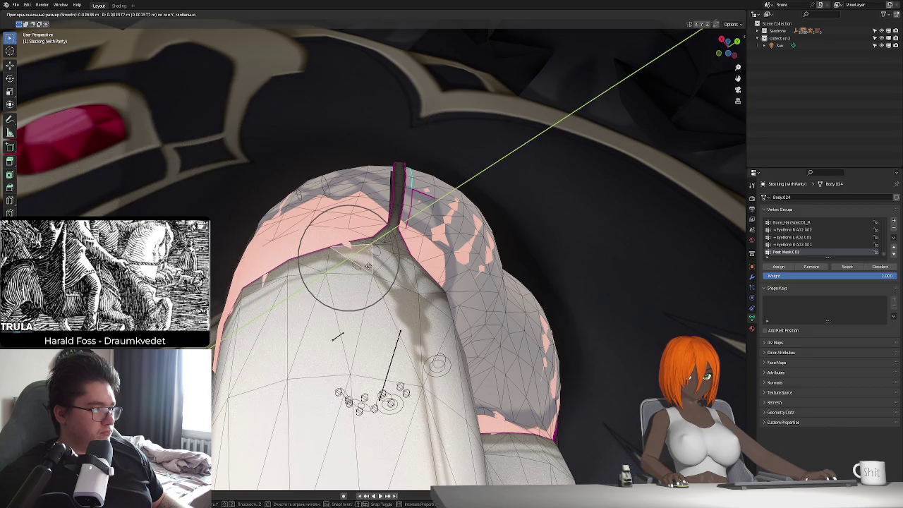
key(x)
middle_drag(368, 266, 367, 298)
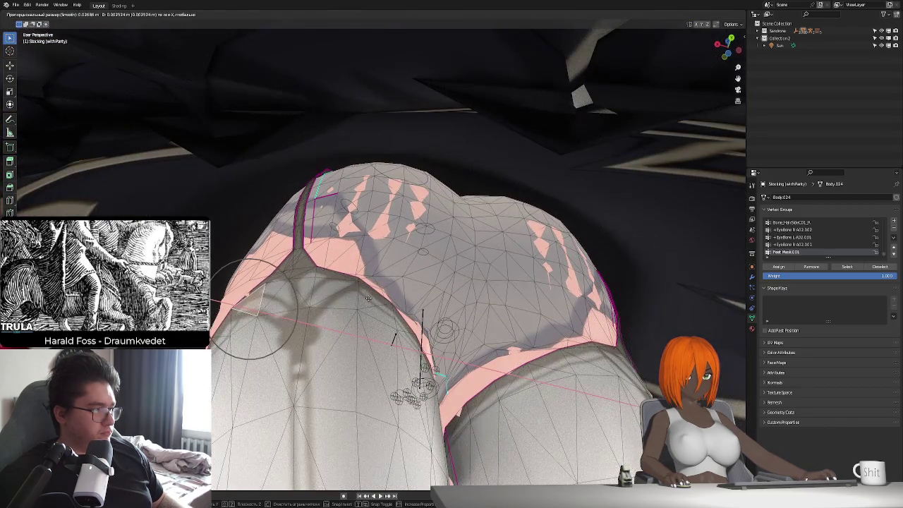
click(366, 301)
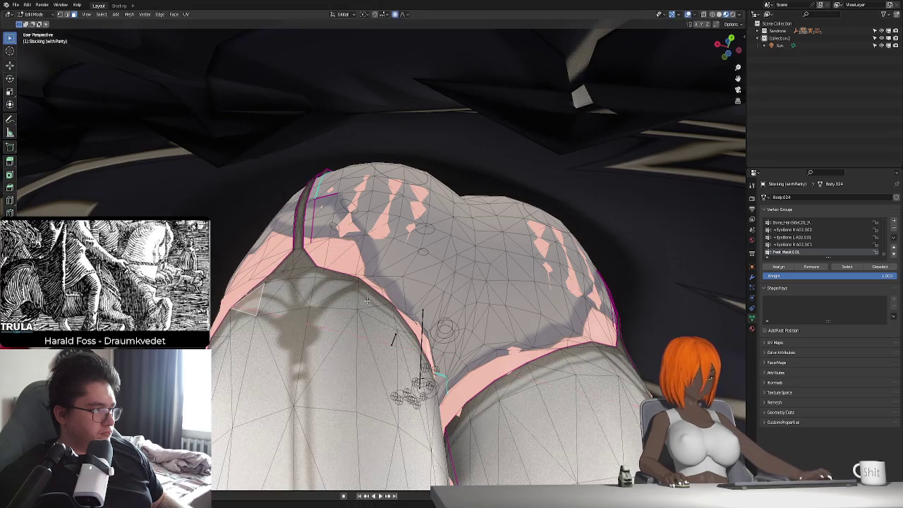
middle_drag(366, 301, 478, 297)
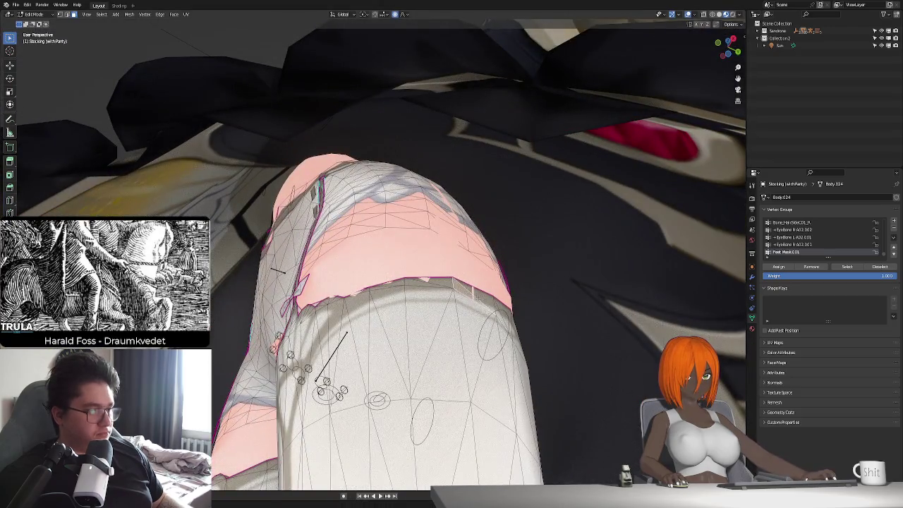
- Adjust the thigh band with a soft move constrained to X
key(g)
key(y)
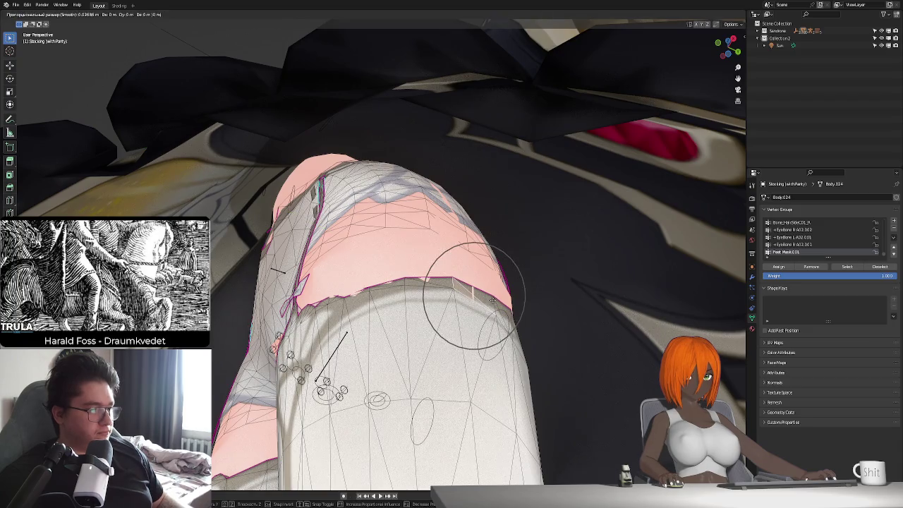
key(x)
click(493, 300)
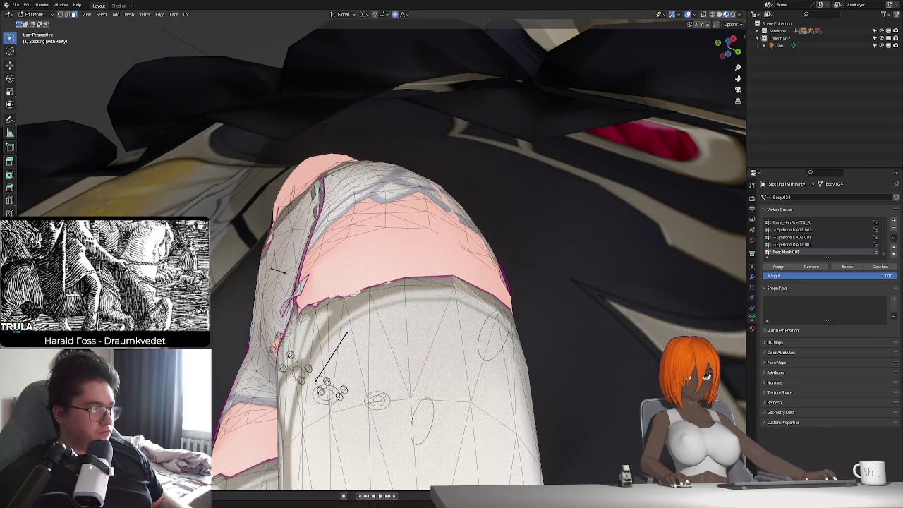
middle_drag(494, 300, 357, 308)
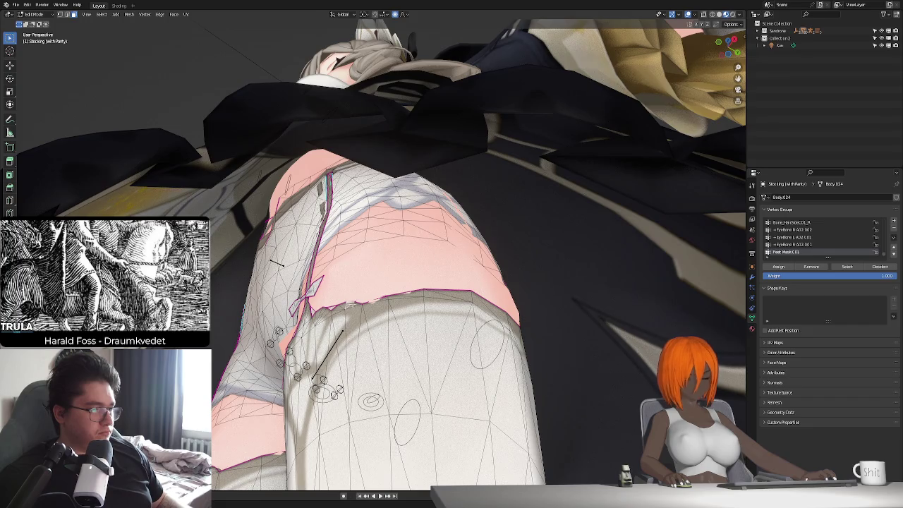
- Nudge the upper thigh band twice along Y with soft falloff
key(g)
key(y)
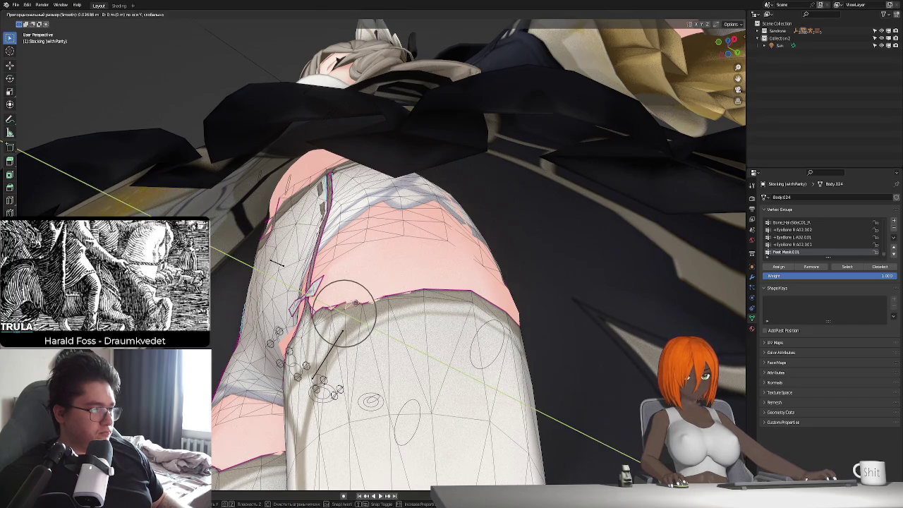
click(354, 304)
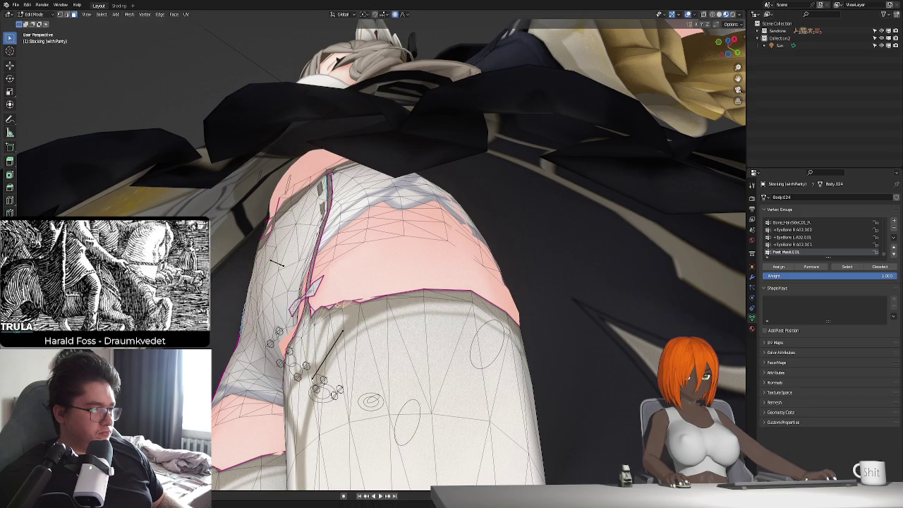
key(g)
key(y)
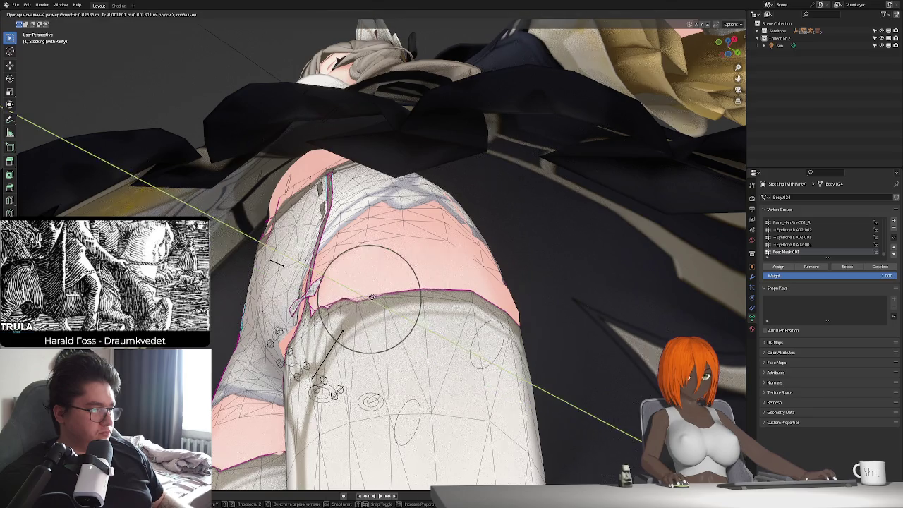
click(372, 297)
mouse_move(372, 296)
middle_down()
mouse_move(395, 233)
mouse_move(399, 318)
mouse_move(381, 339)
mouse_move(413, 285)
middle_up()
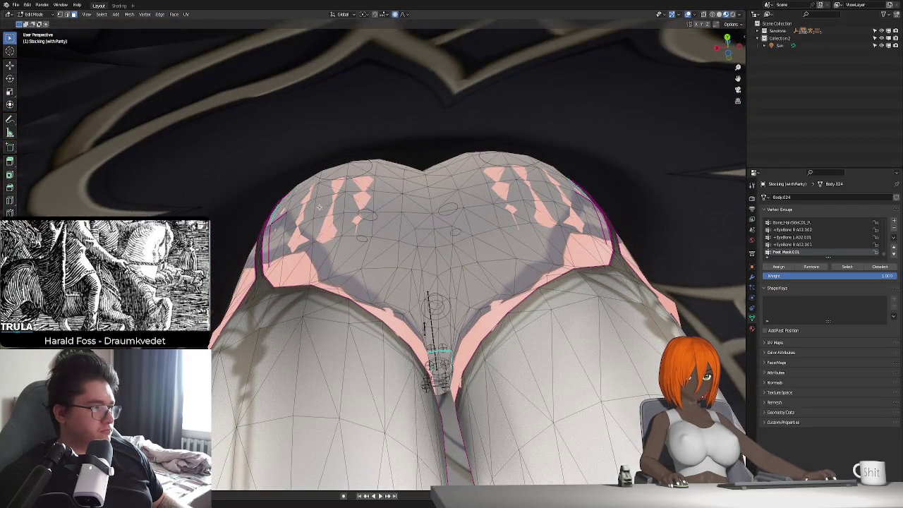
- Soft-move a few left-hip vertices along Y, resizing the proportional falloff
drag(312, 186, 331, 201)
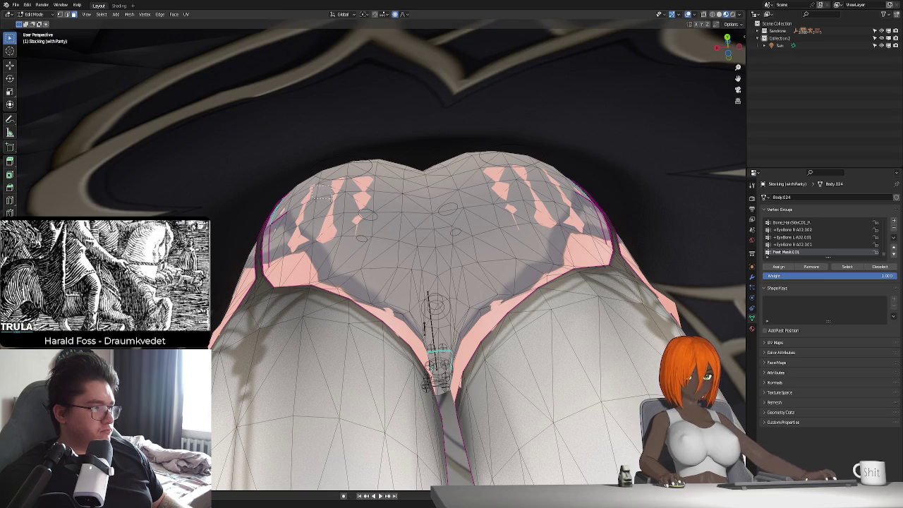
key(g)
key(y)
scroll(396, 227, down, 3)
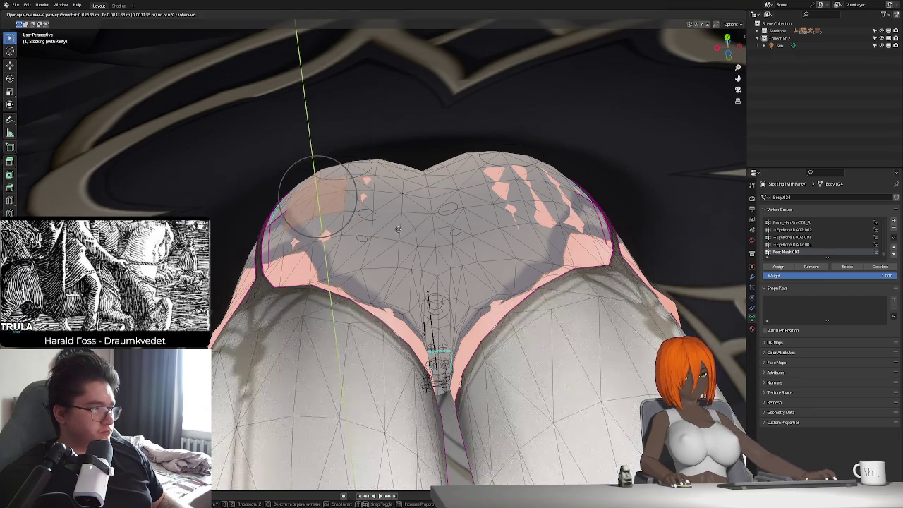
key(Escape)
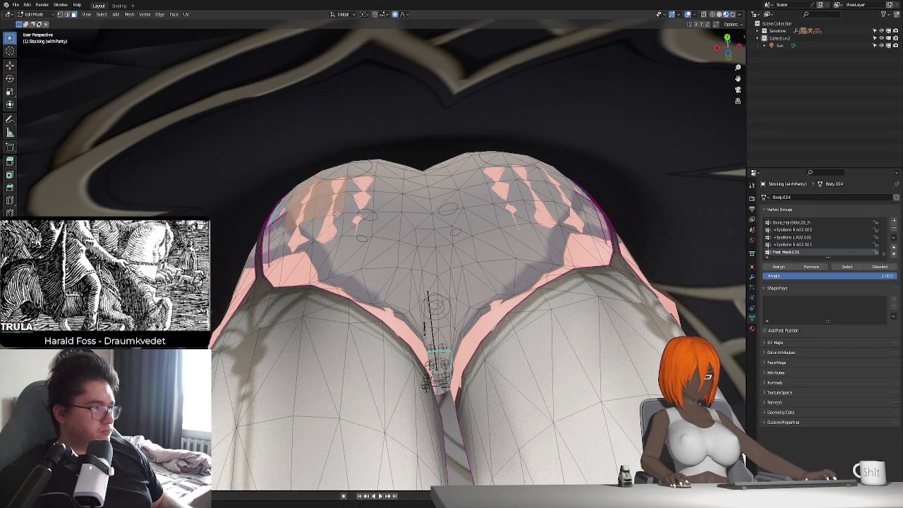
key(g)
key(y)
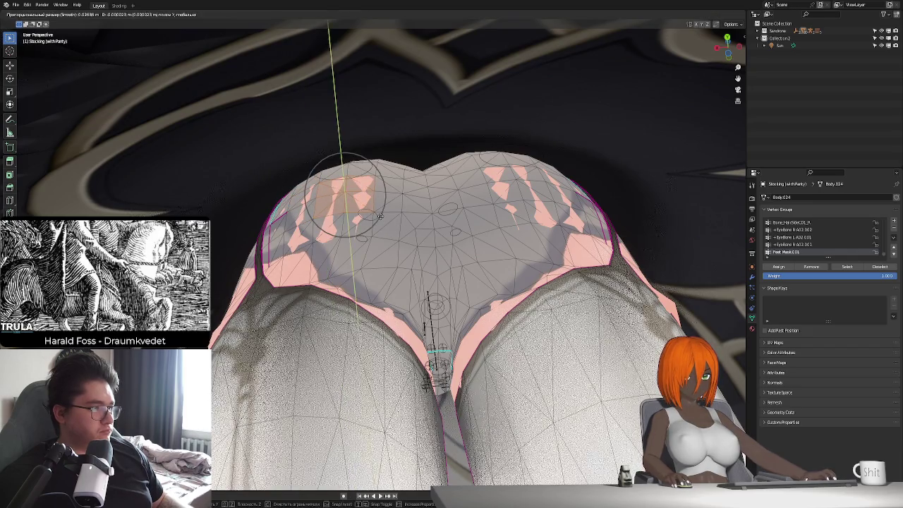
scroll(376, 213, down, 2)
scroll(377, 214, down, 2)
scroll(379, 215, down, 3)
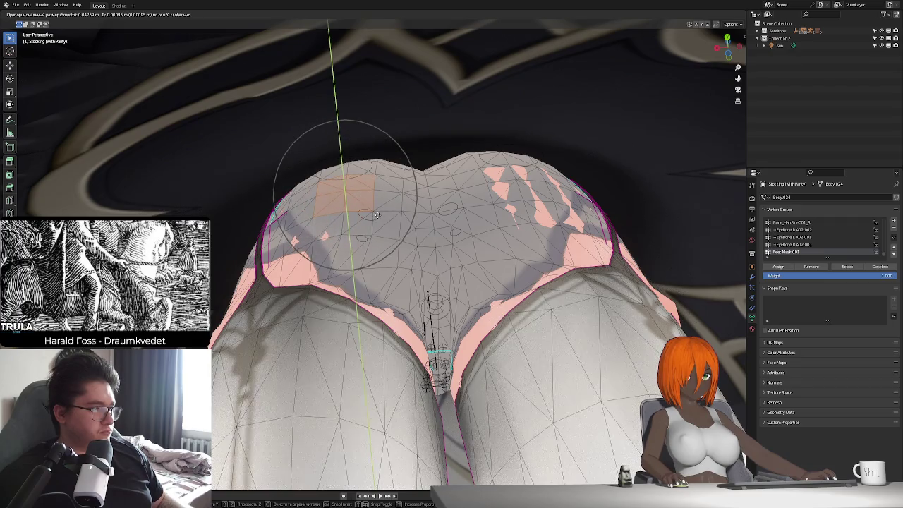
key(Escape)
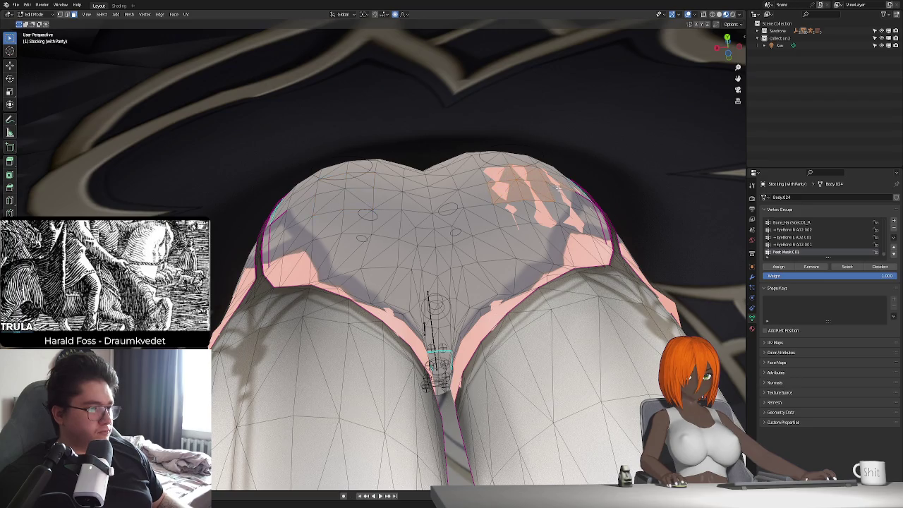
- Move a stocking vertex along Y with soft falloff
key(g)
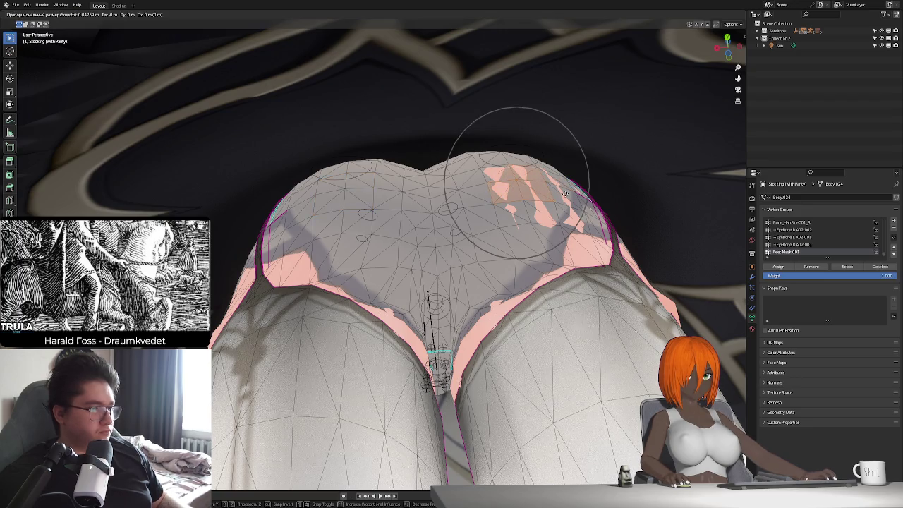
key(y)
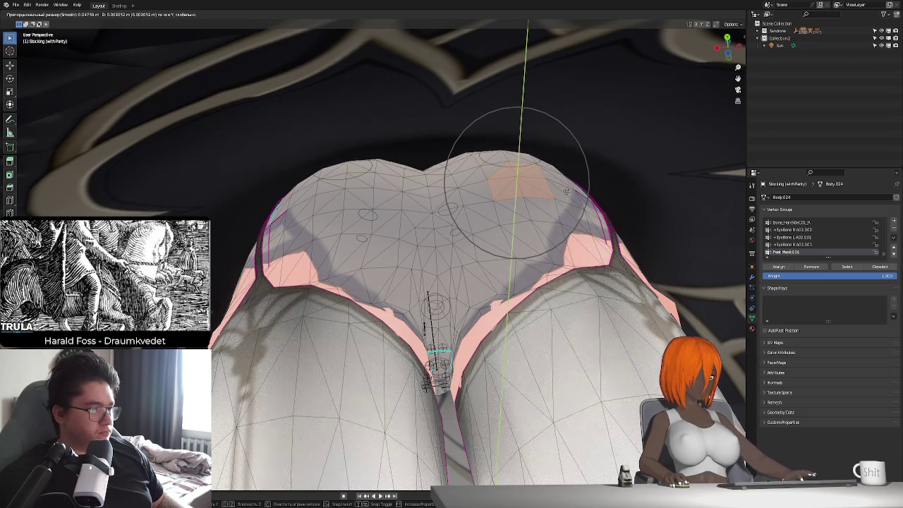
click(567, 190)
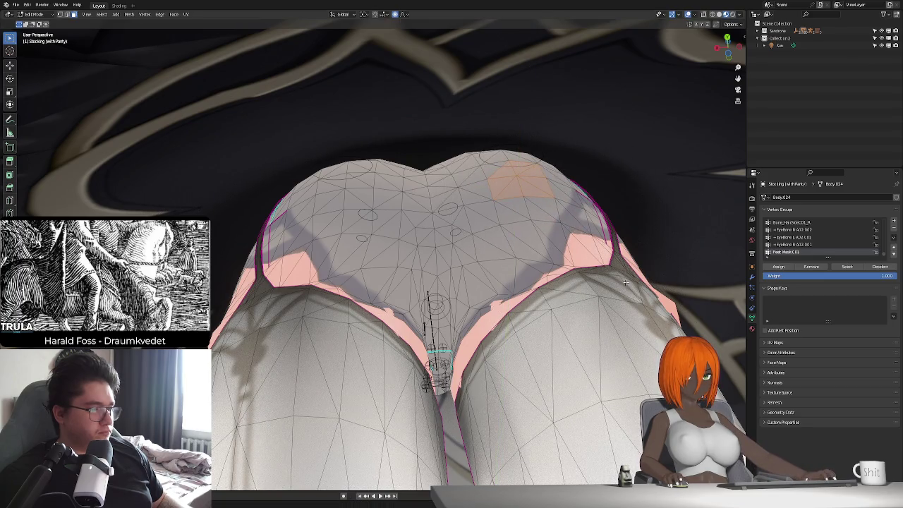
mouse_move(567, 191)
middle_down()
mouse_move(556, 287)
mouse_move(434, 264)
middle_up()
scroll(522, 288, down, 5)
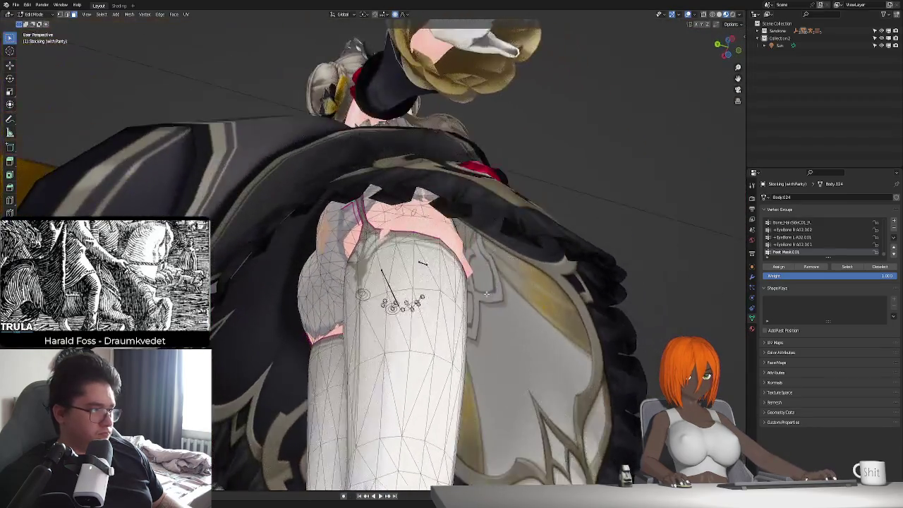
scroll(434, 265, up, 3)
- Soft-move stocking vertices along X with a resized falloff radius
key(g)
key(y)
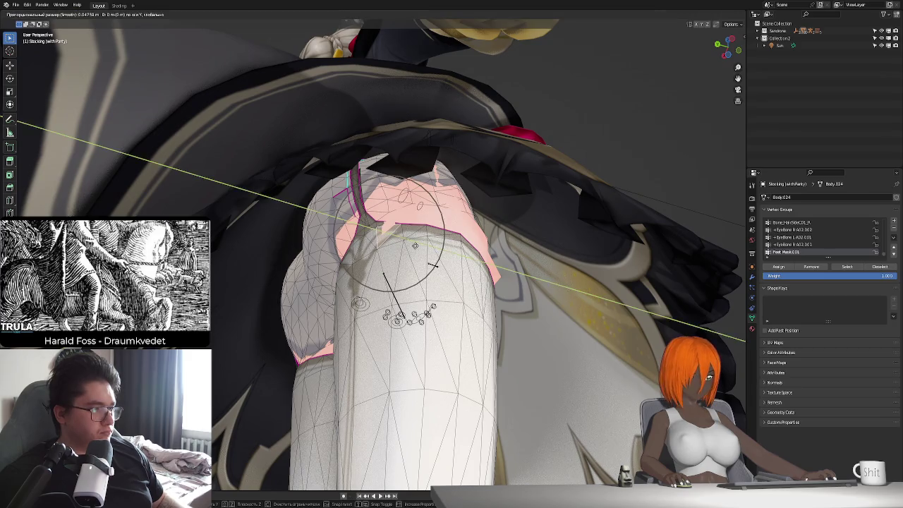
key(x)
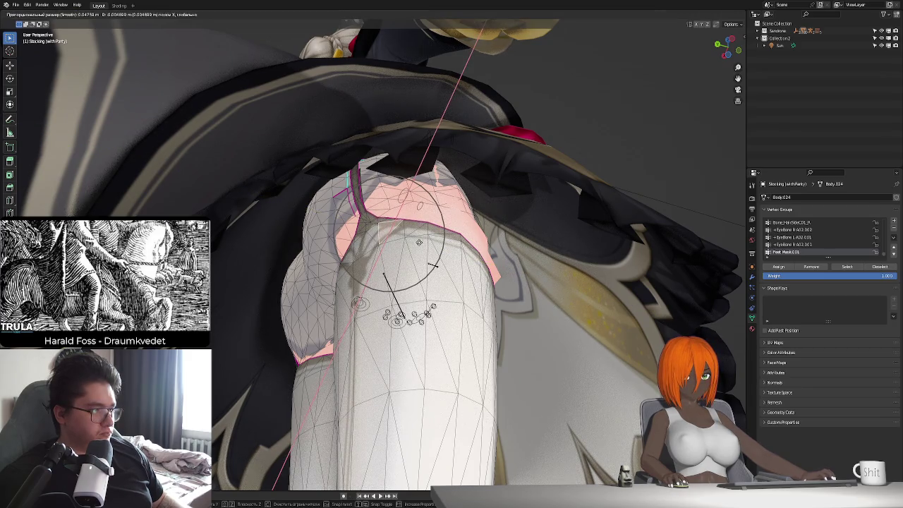
scroll(433, 265, up, 2)
scroll(433, 265, up, 4)
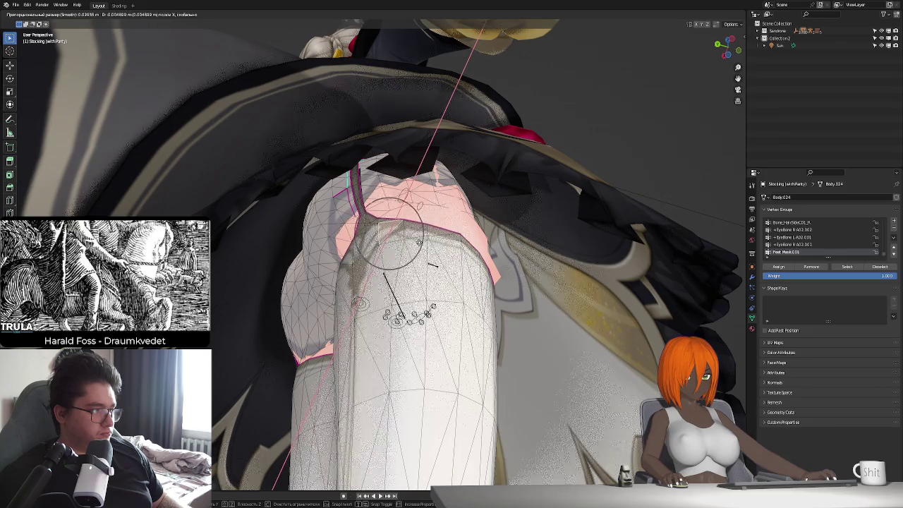
scroll(433, 265, up, 1)
click(433, 266)
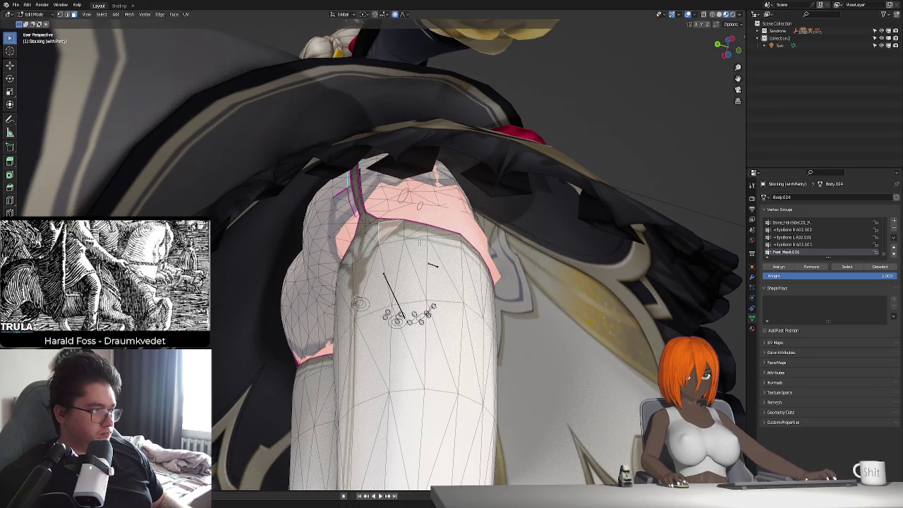
mouse_move(432, 265)
middle_down()
mouse_move(426, 281)
mouse_move(374, 309)
middle_up()
- Adjust inner-thigh stocking vertices with soft moves along Z, then X, then freely
key(g)
key(z)
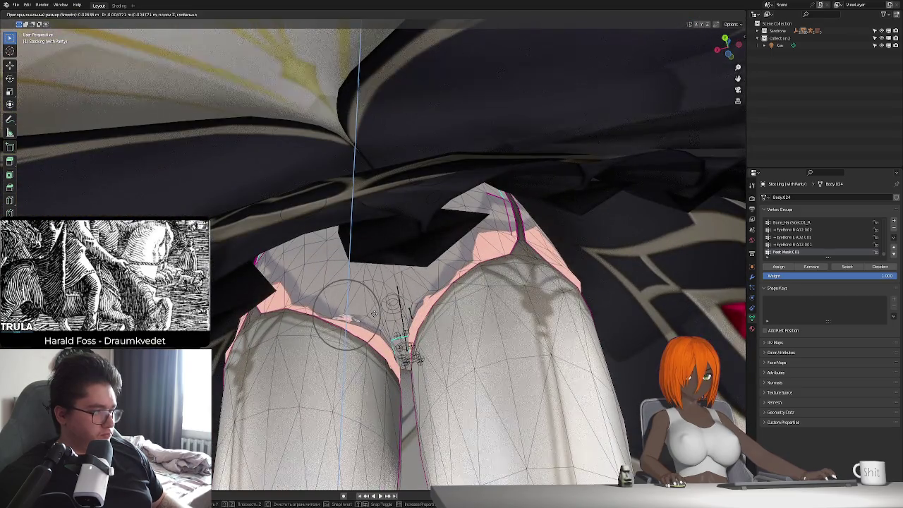
click(346, 317)
key(g)
key(y)
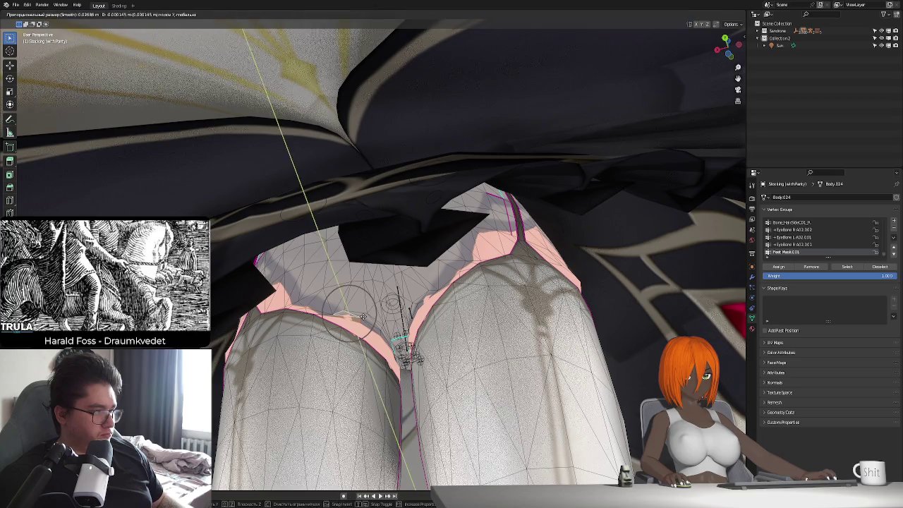
key(x)
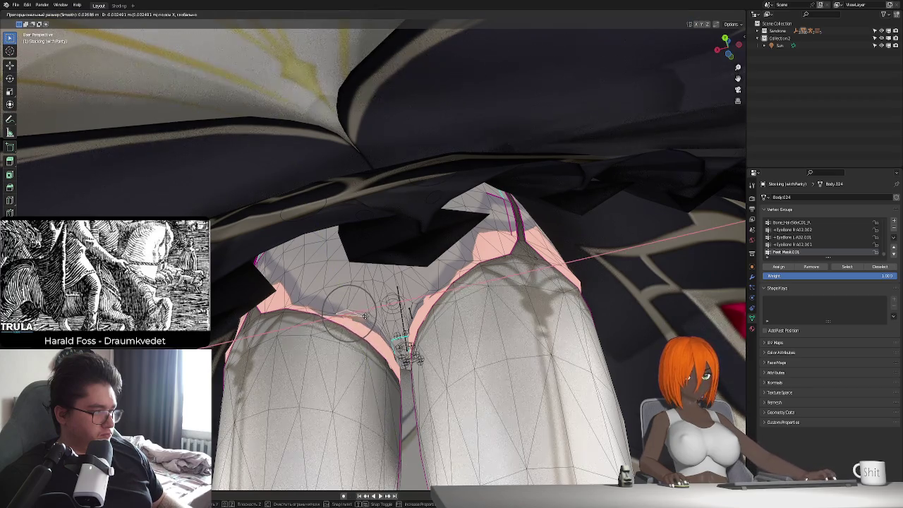
click(340, 324)
key(g)
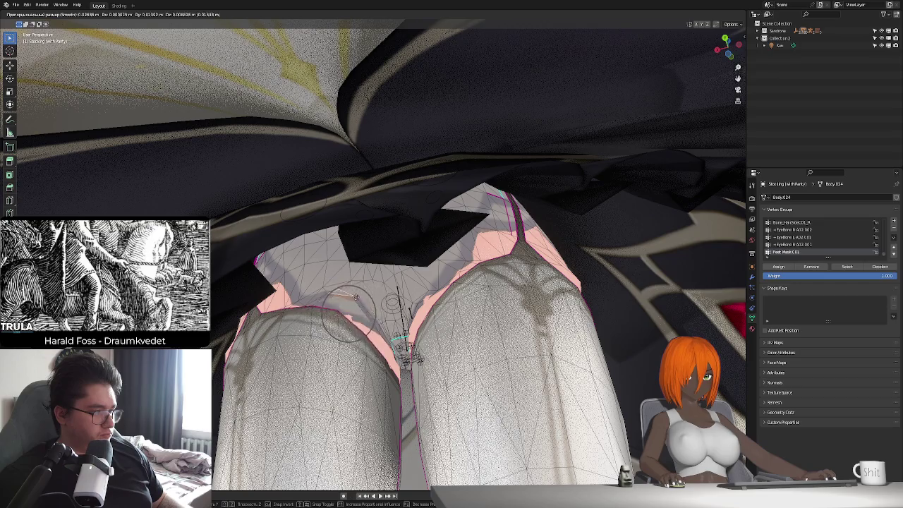
click(356, 314)
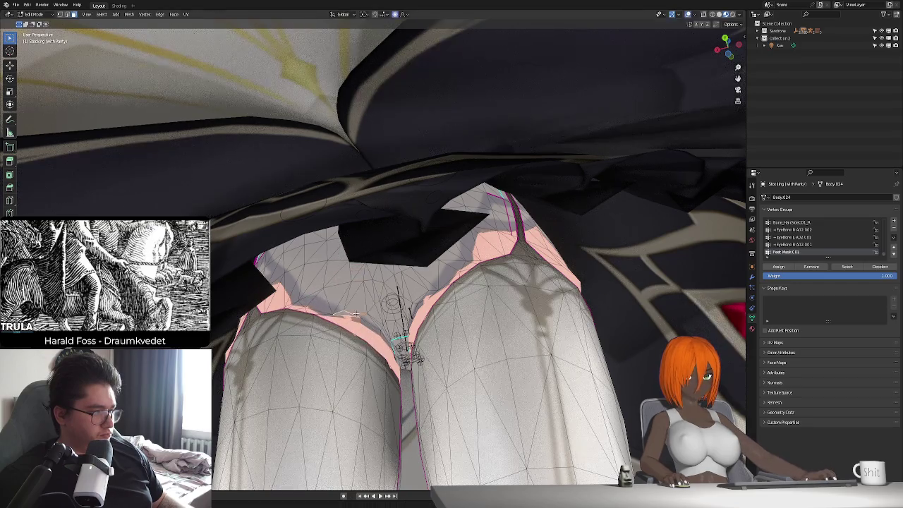
- Select all stocking vertices and merge them by distance
key(a)
key(m)
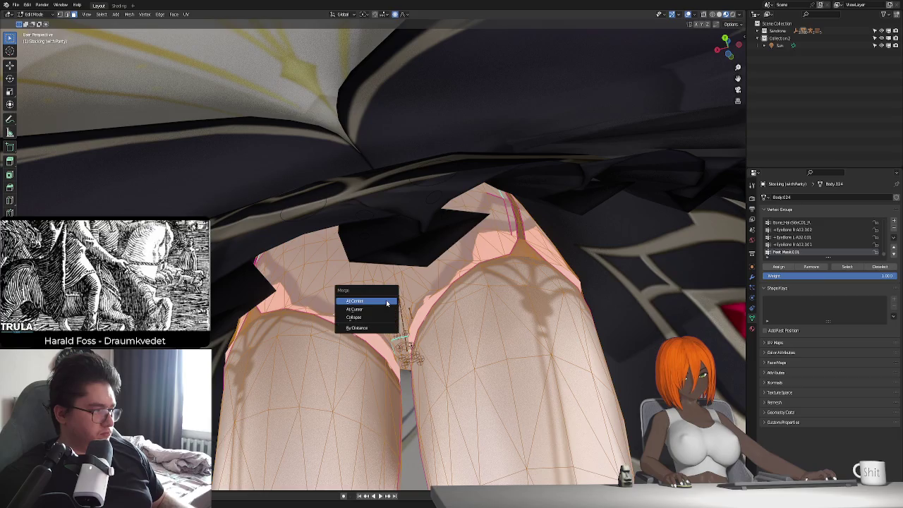
click(374, 329)
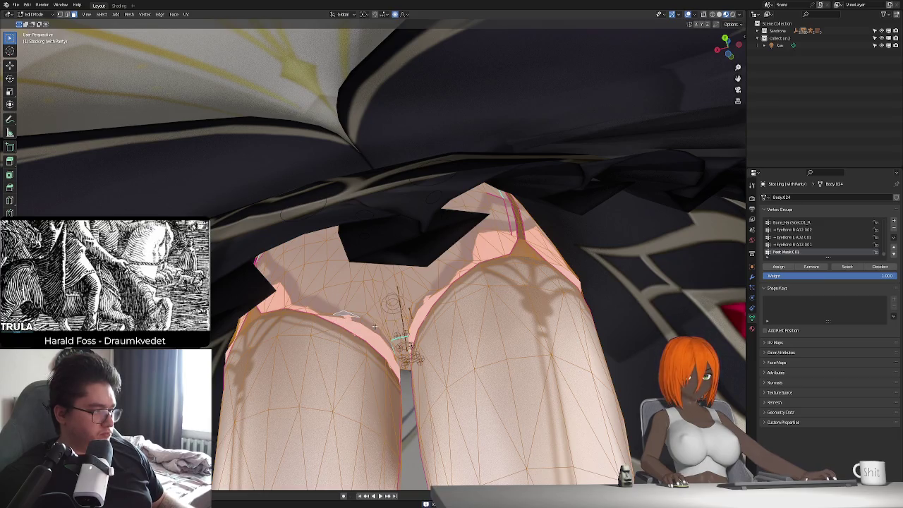
middle_drag(375, 329, 377, 381)
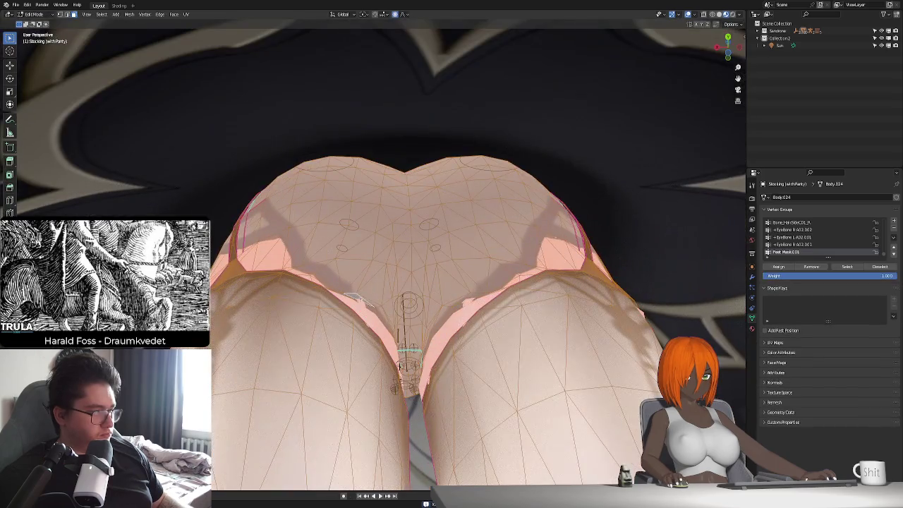
- Select a stocking vertex and nudge it along Y with soft falloff
click(353, 295)
key(g)
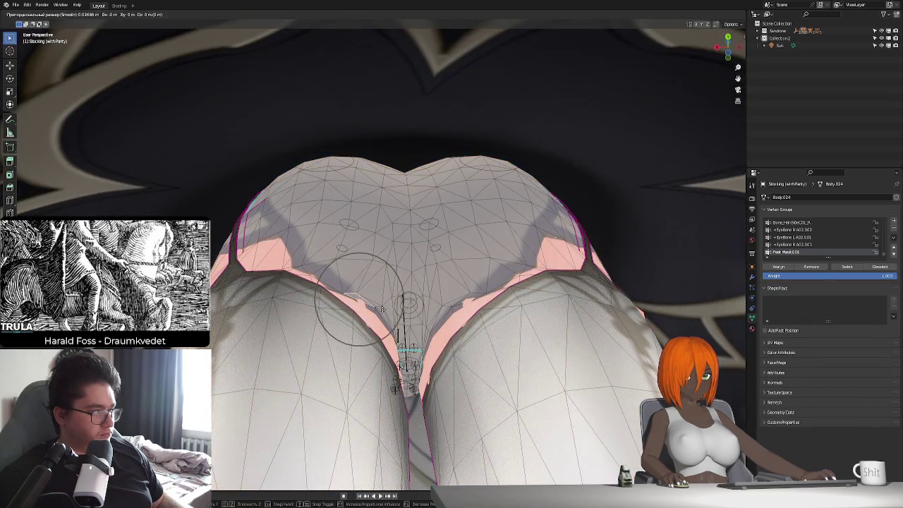
key(y)
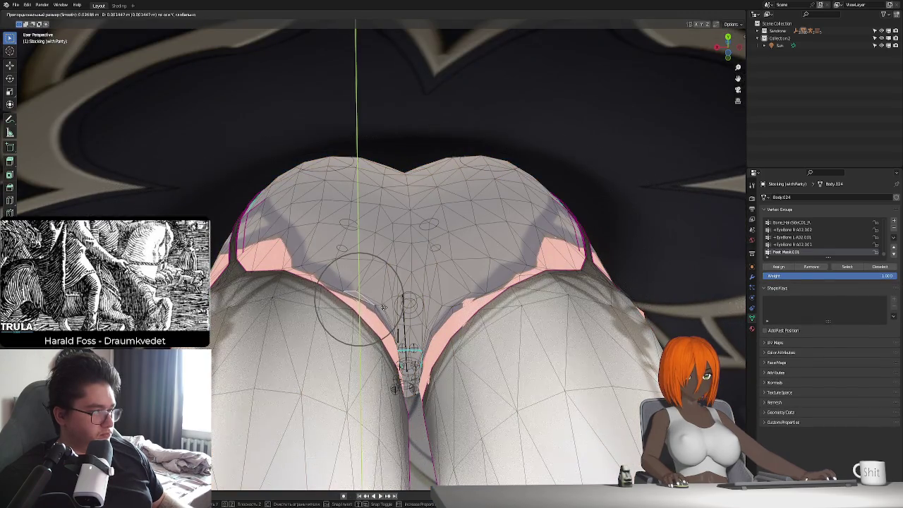
click(358, 306)
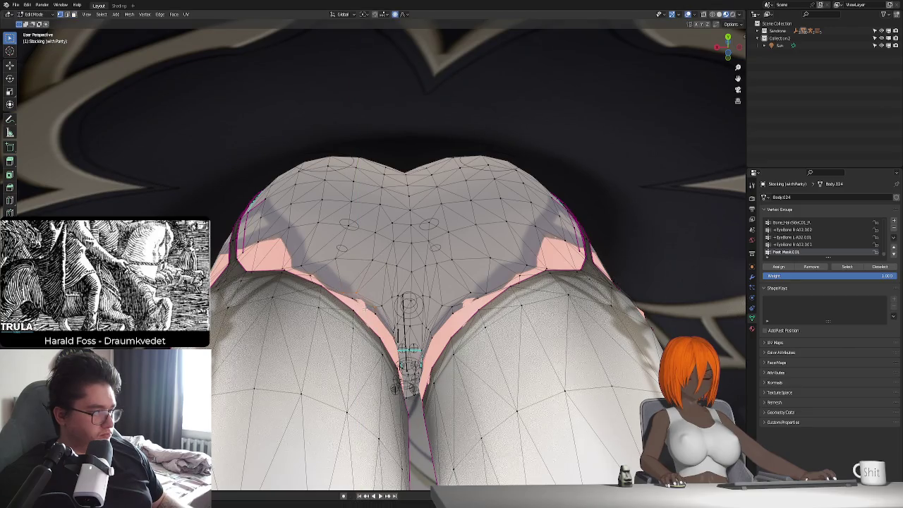
scroll(359, 315, up, 2)
middle_drag(362, 322, 361, 318)
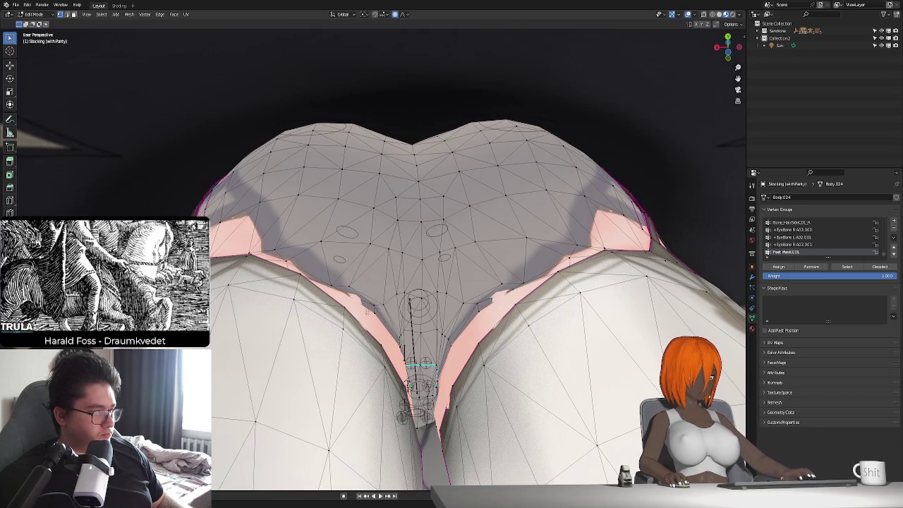
- Make two more soft Y-axis adjustments to the inner-thigh stocking
key(g)
key(y)
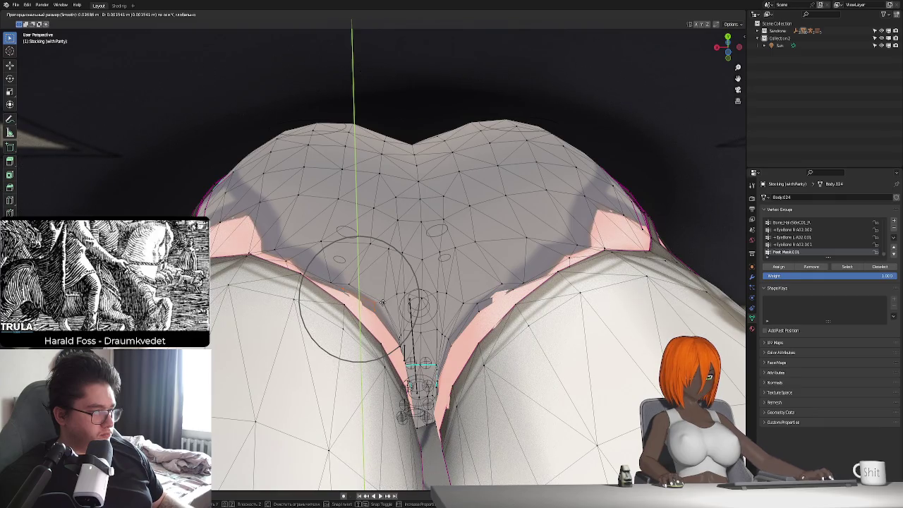
click(381, 303)
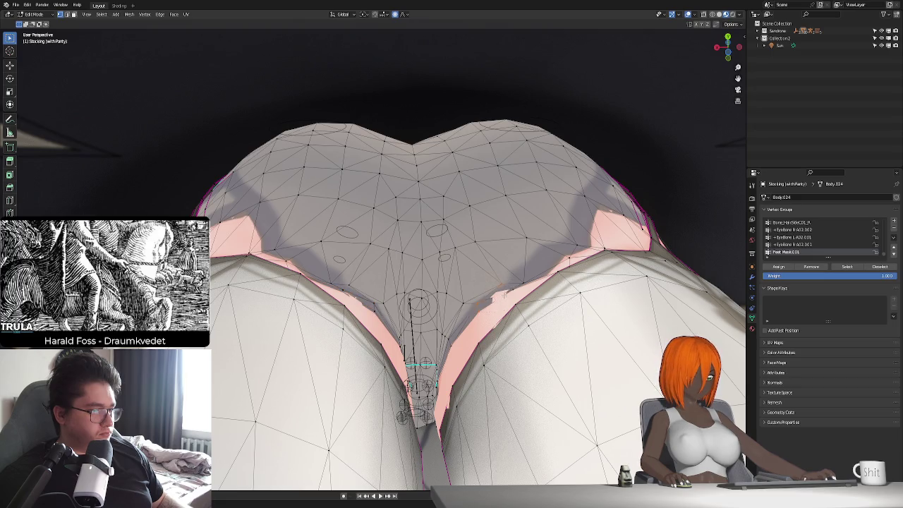
key(g)
key(y)
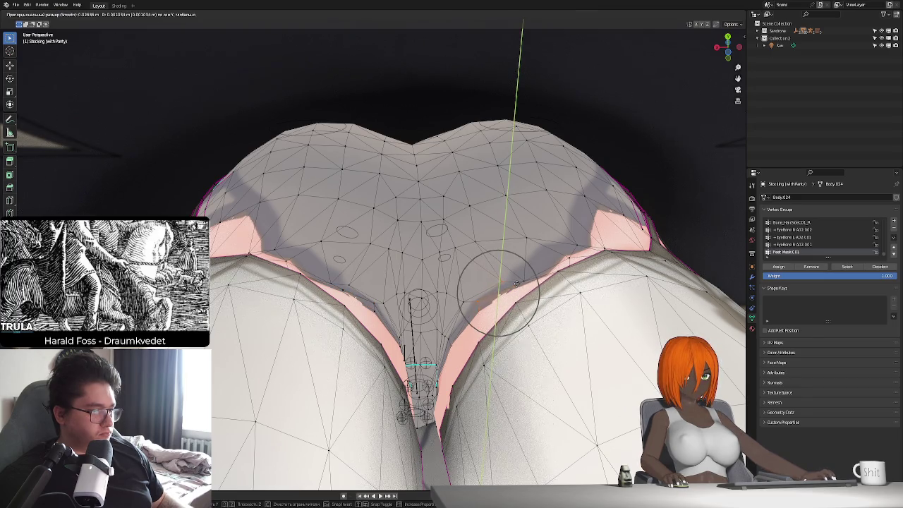
click(516, 283)
- Return the stocking to Object Mode and zoom out
mouse_move(516, 283)
middle_down()
mouse_move(396, 307)
mouse_move(437, 318)
mouse_move(487, 296)
mouse_move(557, 290)
mouse_move(430, 358)
mouse_move(411, 303)
mouse_move(450, 304)
middle_up()
key(Tab)
scroll(436, 318, down, 3)
scroll(438, 314, down, 3)
- Orbit to a front view of the whole dressed maid character
scroll(441, 309, down, 5)
mouse_move(429, 269)
middle_down()
mouse_move(373, 273)
mouse_move(460, 303)
middle_up()
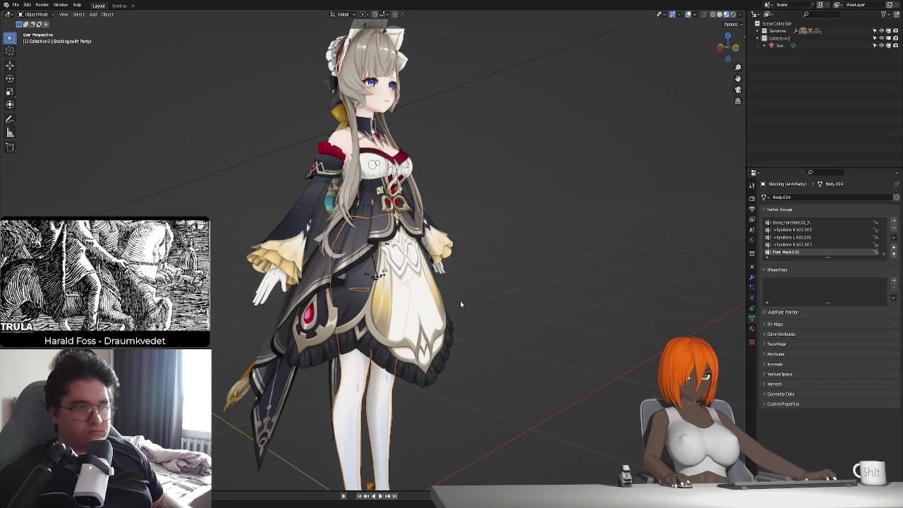
middle_drag(460, 304, 525, 282)
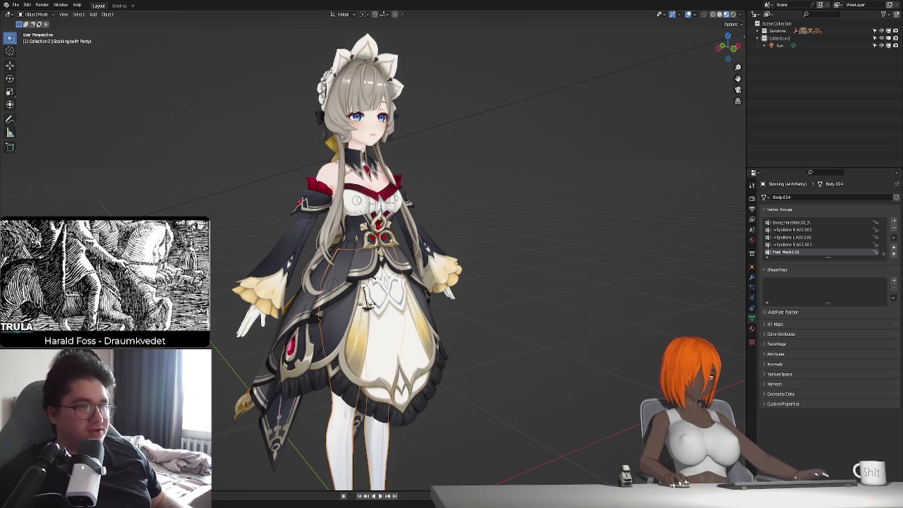
- Delete Collection2 keeping its contents, switch to flat solid shading, and hide the stockings
click(778, 39)
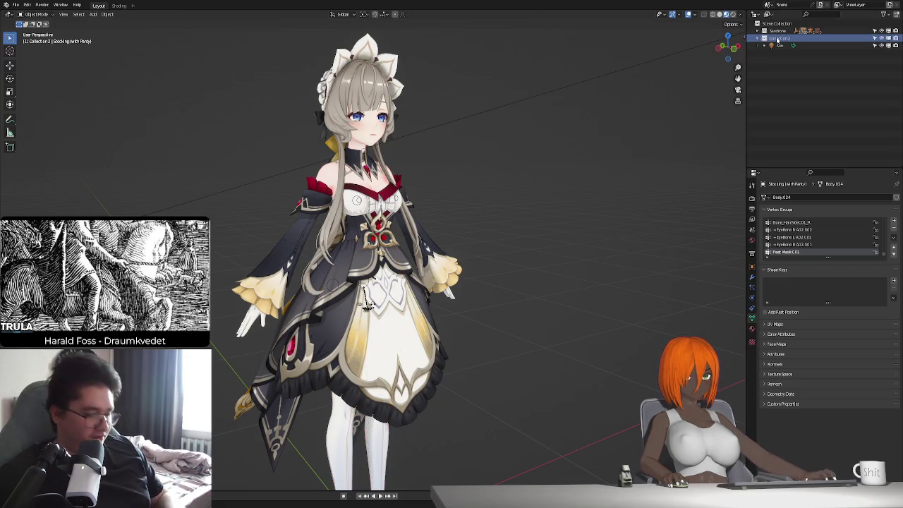
key(Delete)
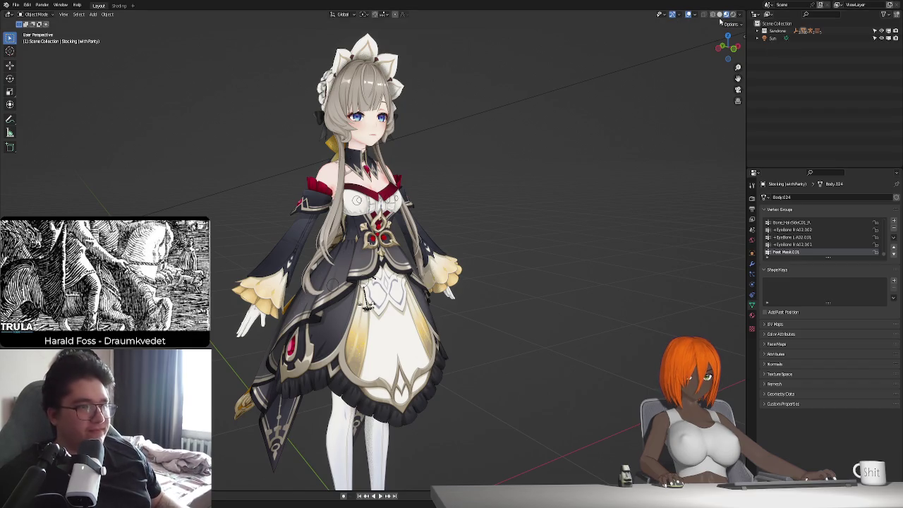
middle_drag(472, 90, 454, 127)
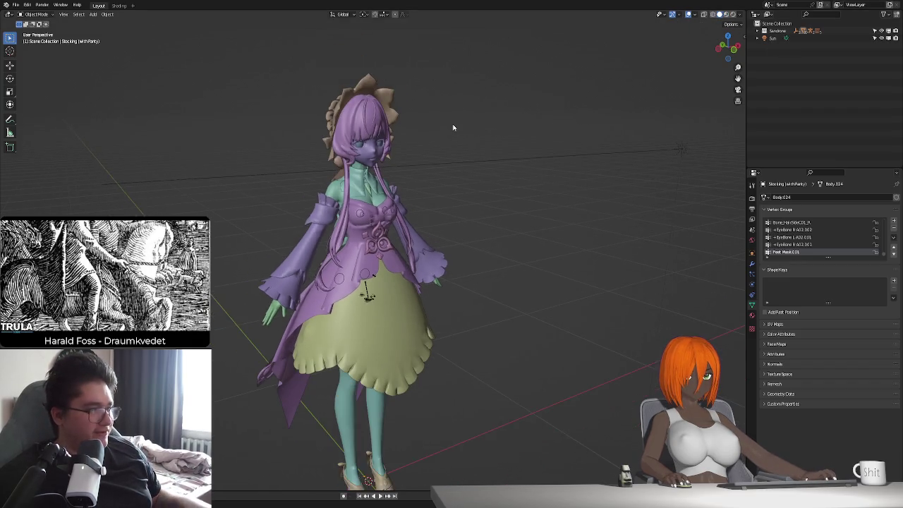
key(Delete)
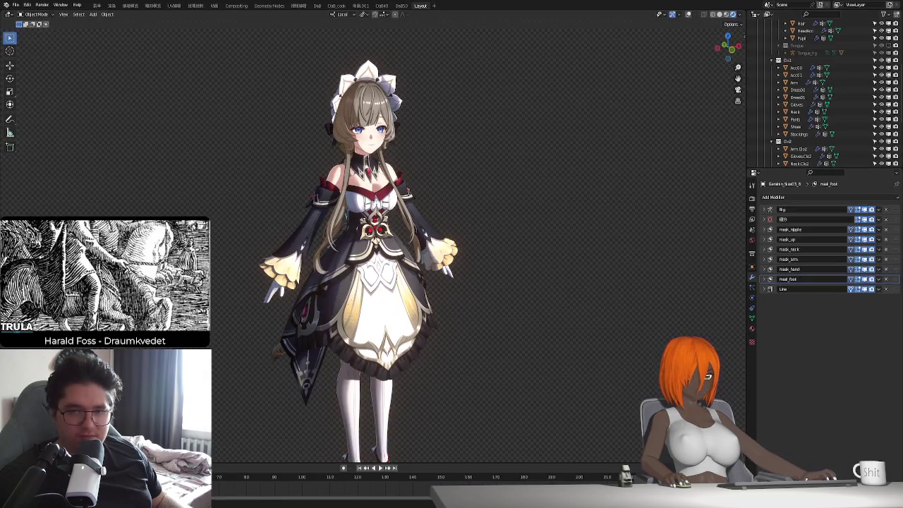
- Orbit low behind the model, then return to the numpad front view
middle_drag(443, 265, 414, 254)
scroll(427, 253, up, 3)
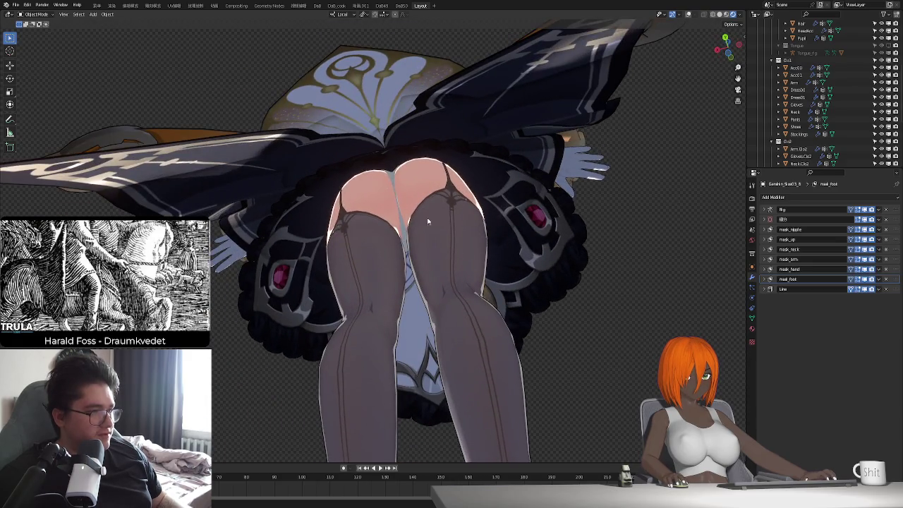
mouse_move(428, 222)
middle_down()
mouse_move(428, 265)
mouse_move(357, 267)
mouse_move(355, 250)
mouse_move(367, 251)
middle_up()
key(KP_1)
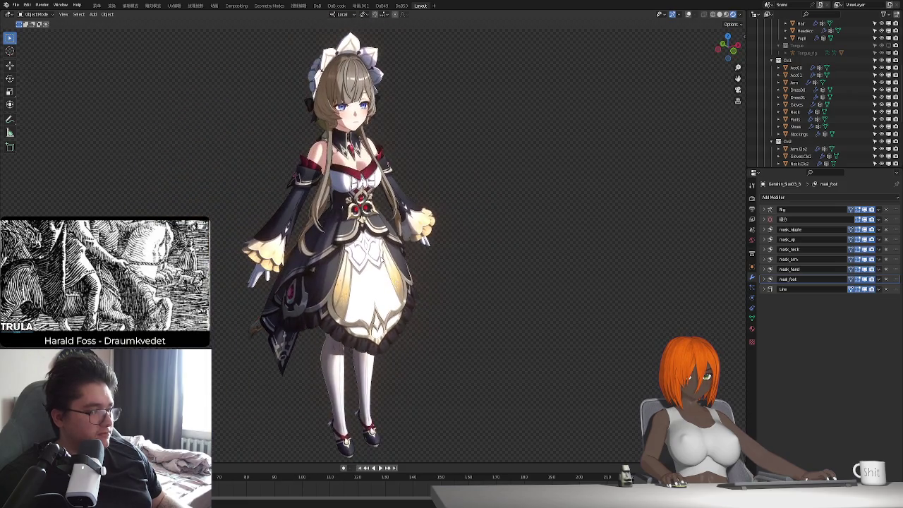
- Zoom in, select the Stockings object, and enable viewport overlays
scroll(423, 241, up, 2)
scroll(421, 247, up, 2)
scroll(420, 258, up, 1)
scroll(418, 265, up, 3)
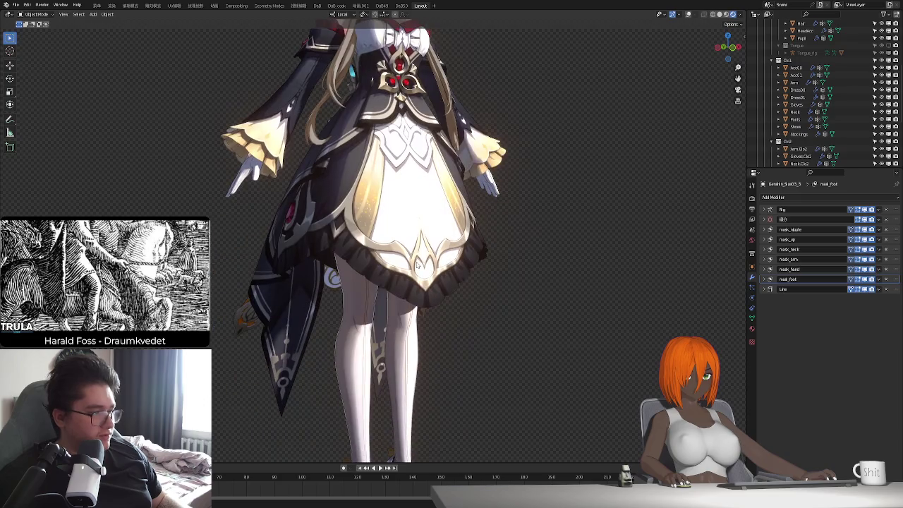
click(417, 265)
click(687, 15)
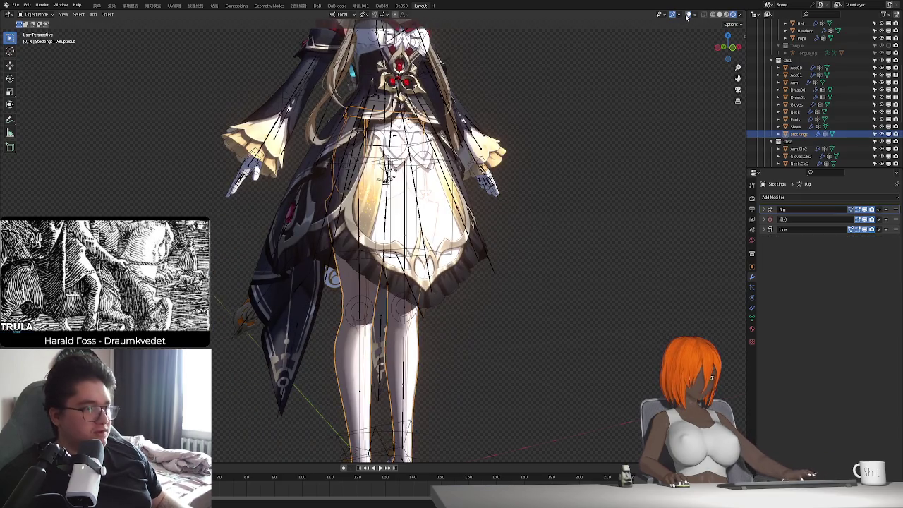
- Isolate the Stockings in Local View and enter Edit Mode on their mesh
key(KP_Divide)
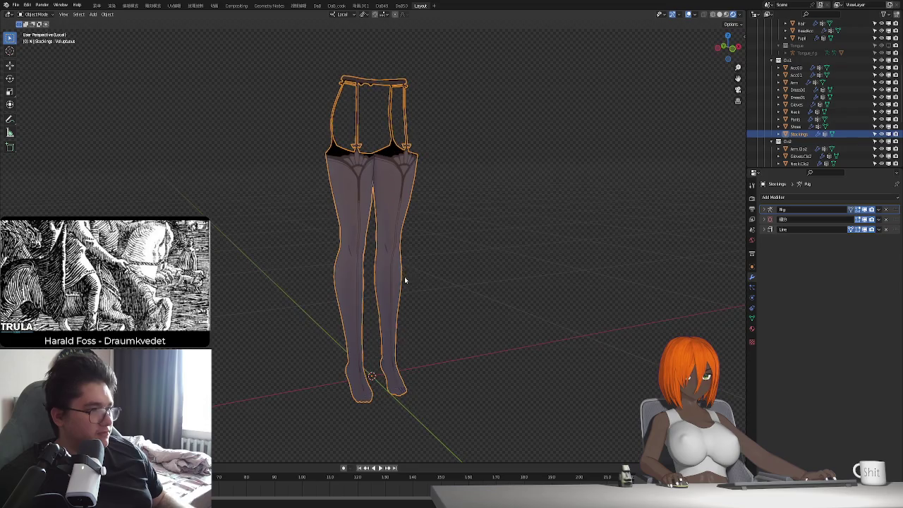
mouse_move(405, 280)
middle_down()
mouse_move(484, 294)
mouse_move(421, 297)
mouse_move(369, 250)
mouse_move(370, 288)
mouse_move(369, 265)
mouse_move(403, 295)
mouse_move(393, 312)
mouse_move(396, 297)
mouse_move(410, 315)
mouse_move(429, 201)
middle_up()
key(Tab)
scroll(401, 300, up, 2)
scroll(399, 303, up, 2)
- Switch to Material Preview, inspect the stockings mesh, and return to Object Mode
click(726, 14)
mouse_move(398, 327)
middle_down()
mouse_move(478, 327)
mouse_move(456, 289)
mouse_move(332, 285)
middle_up()
scroll(478, 327, down, 4)
scroll(472, 323, up, 2)
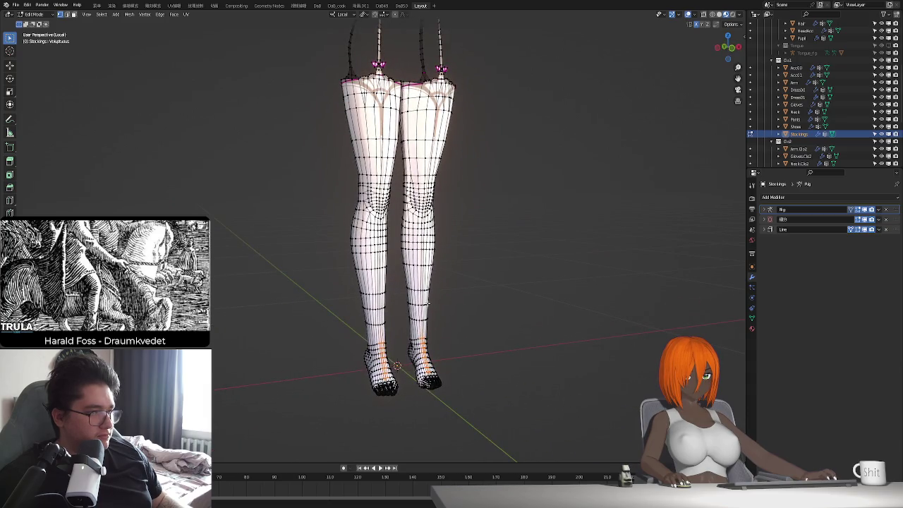
middle_drag(469, 303, 439, 308)
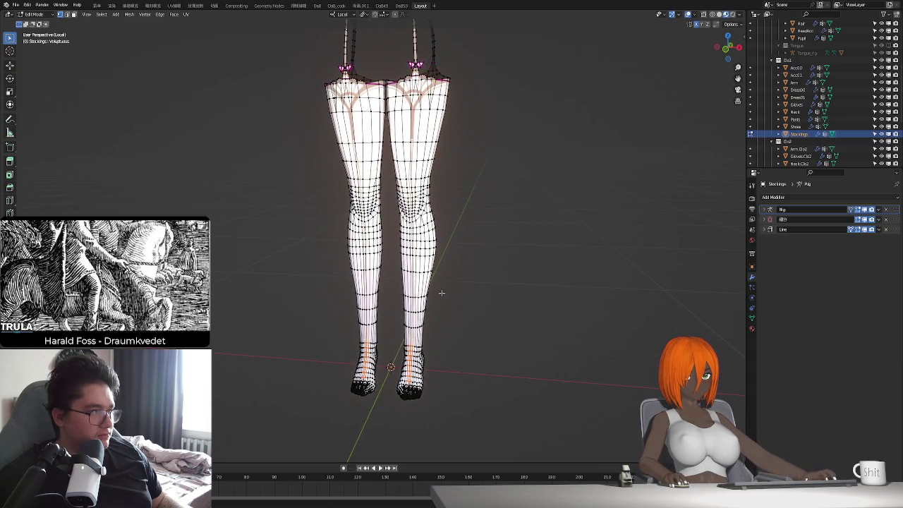
key(Tab)
mouse_move(437, 231)
middle_down()
mouse_move(424, 327)
mouse_move(463, 329)
mouse_move(468, 318)
middle_up()
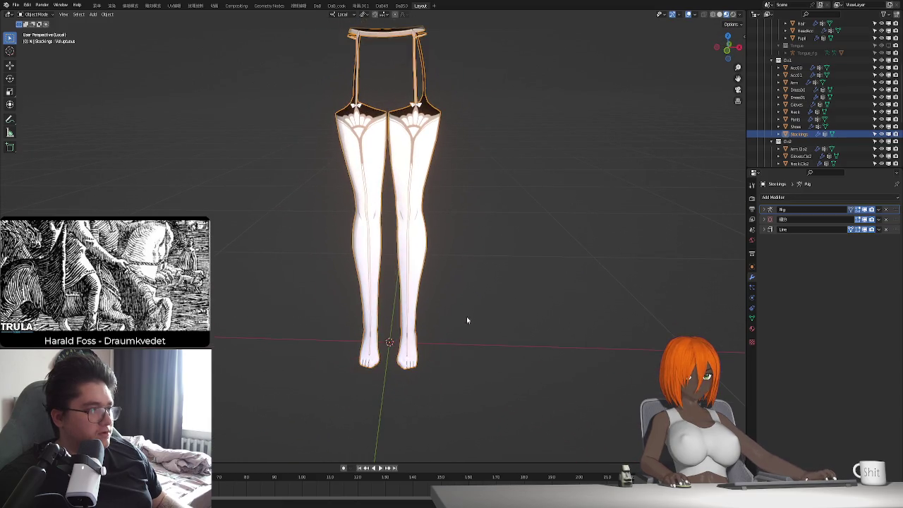
- Add a General > Shading workspace and isolate the stockings in its viewport
click(433, 6)
mouse_move(415, 20)
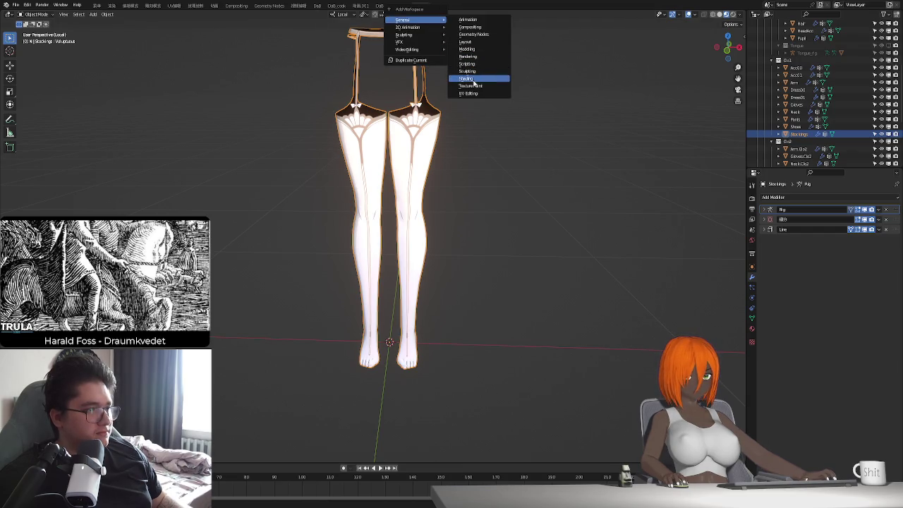
click(473, 80)
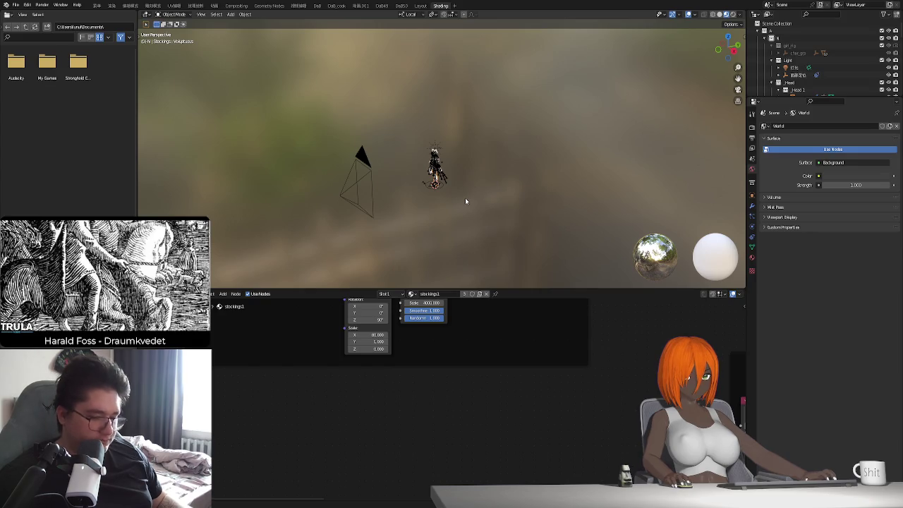
scroll(465, 197, up, 10)
middle_drag(465, 197, 488, 189)
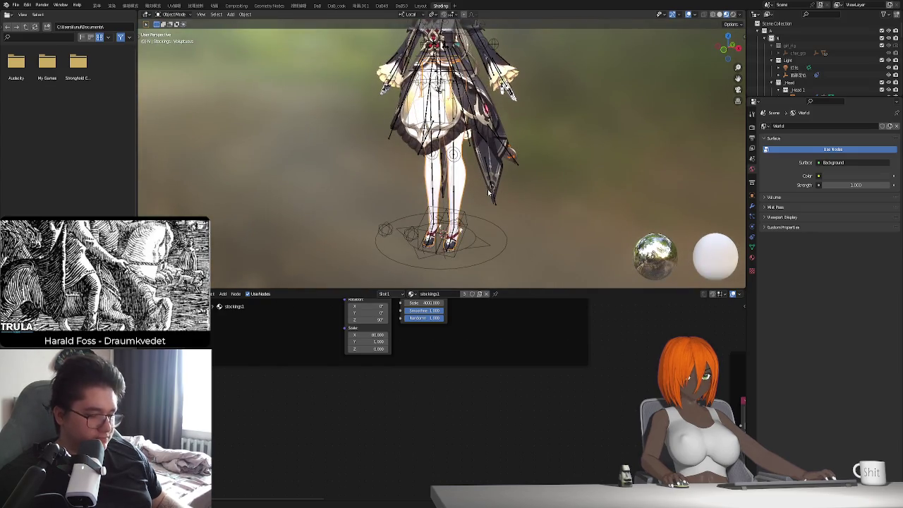
key(KP_Divide)
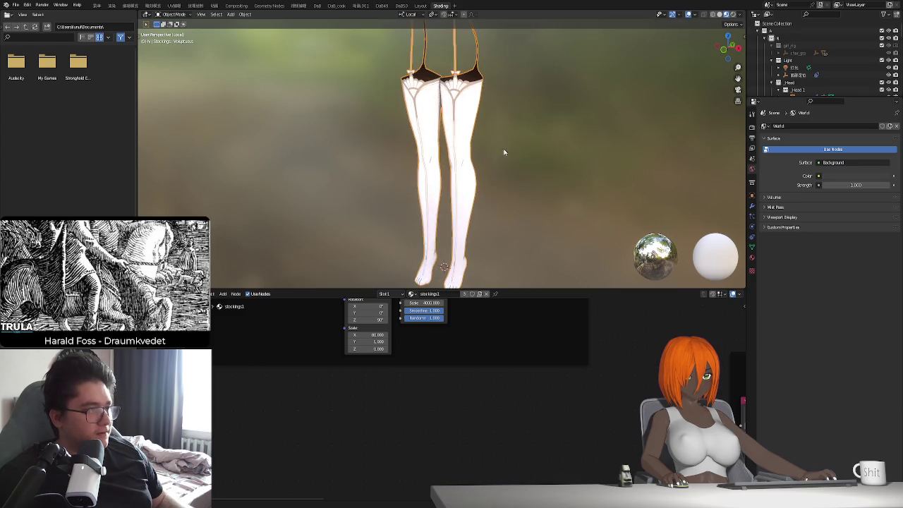
- Frame the whole node tree and bring up the stockings1 material settings
scroll(543, 360, down, 2)
scroll(544, 360, down, 2)
scroll(543, 360, down, 1)
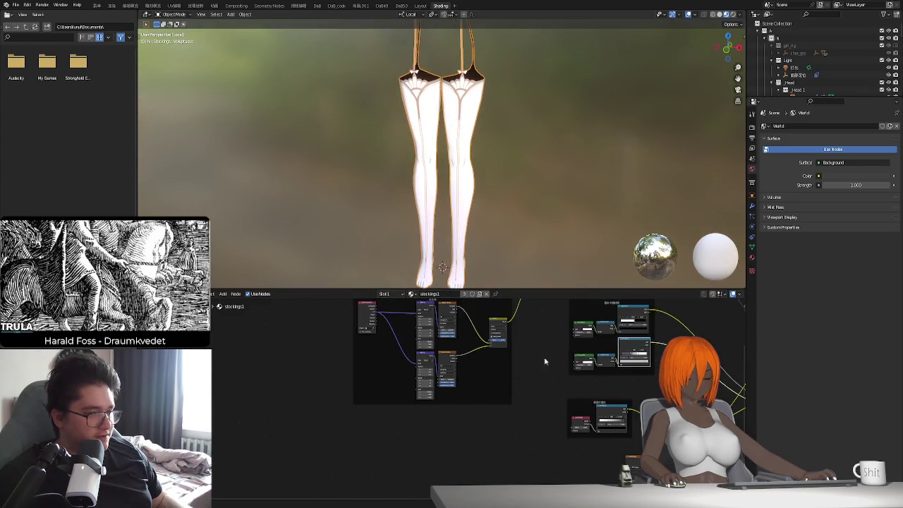
scroll(487, 407, down, 2)
key(Home)
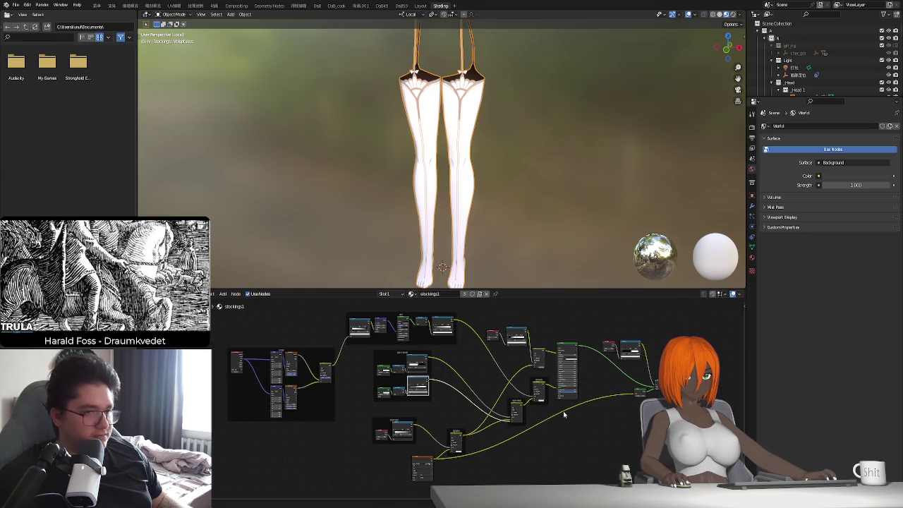
click(751, 259)
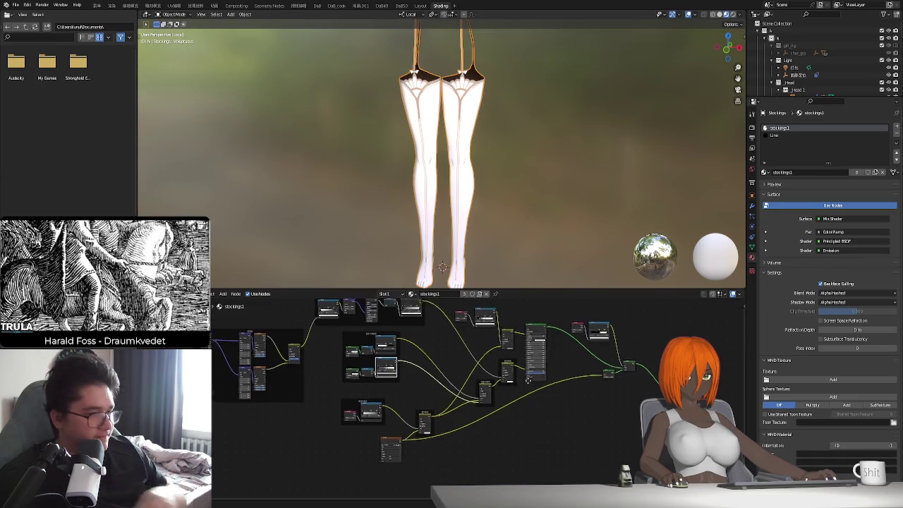
- Pan and zoom across the stockings1 node tree to inspect its left node group
middle_drag(345, 393, 367, 406)
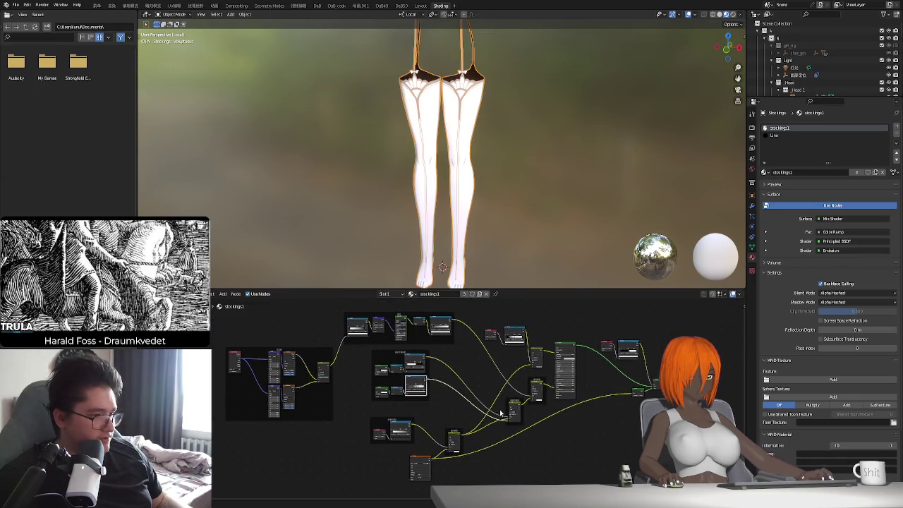
middle_drag(505, 385, 501, 331)
scroll(458, 412, up, 2)
scroll(457, 412, up, 1)
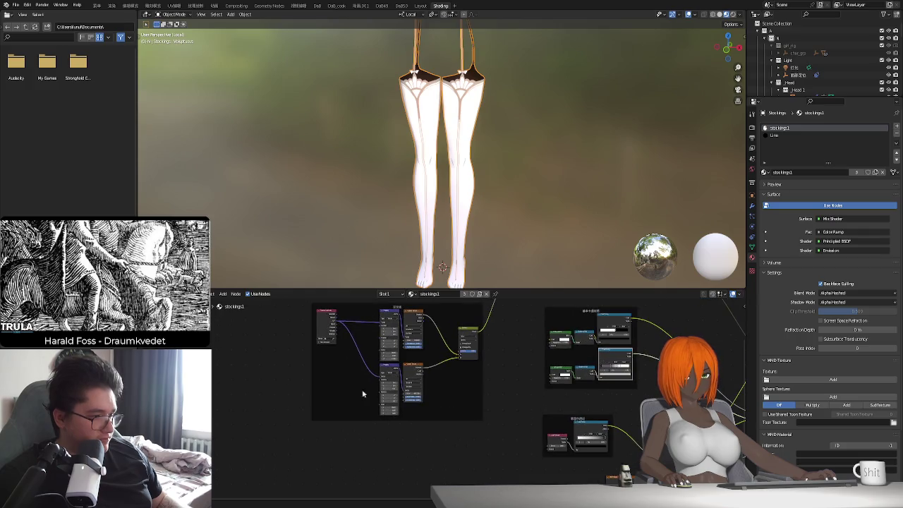
scroll(444, 402, up, 1)
scroll(435, 389, up, 2)
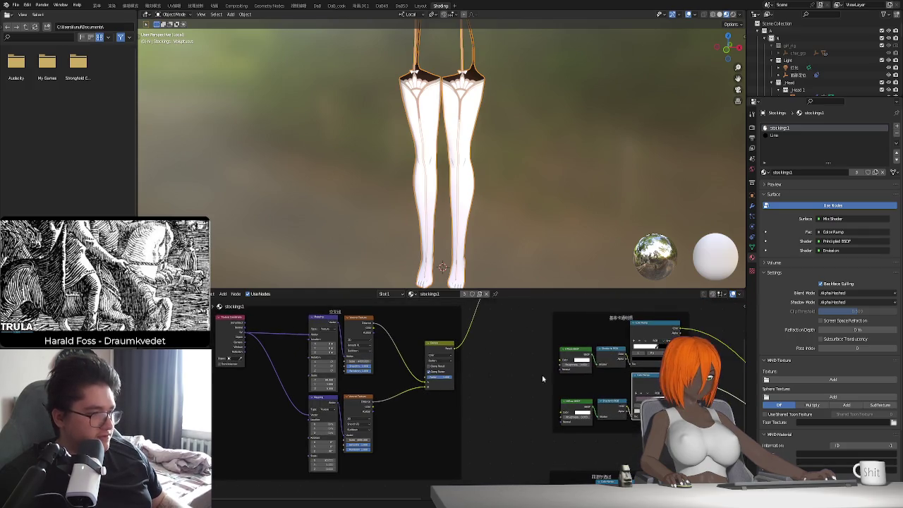
scroll(434, 392, down, 2)
scroll(494, 385, down, 2)
scroll(513, 377, down, 2)
scroll(480, 403, up, 1)
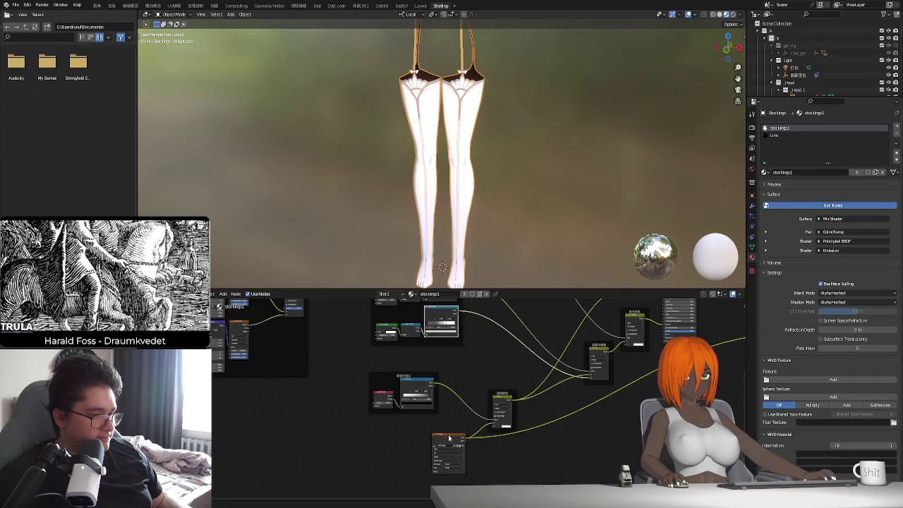
- Duplicate the bottom orange-header node, then delete the stray copy
click(451, 432)
scroll(457, 452, down, 1)
scroll(457, 452, down, 1)
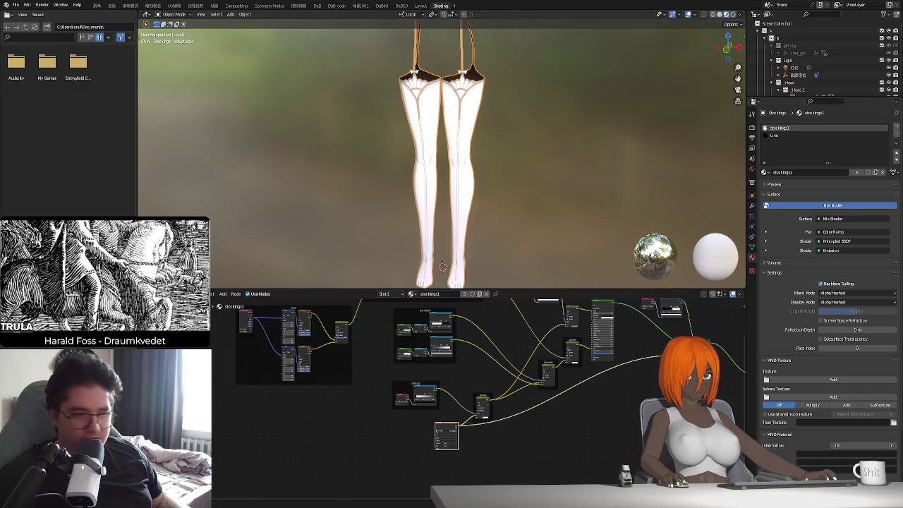
scroll(467, 442, up, 2)
middle_drag(467, 441, 377, 382)
key(shift+d)
click(378, 381)
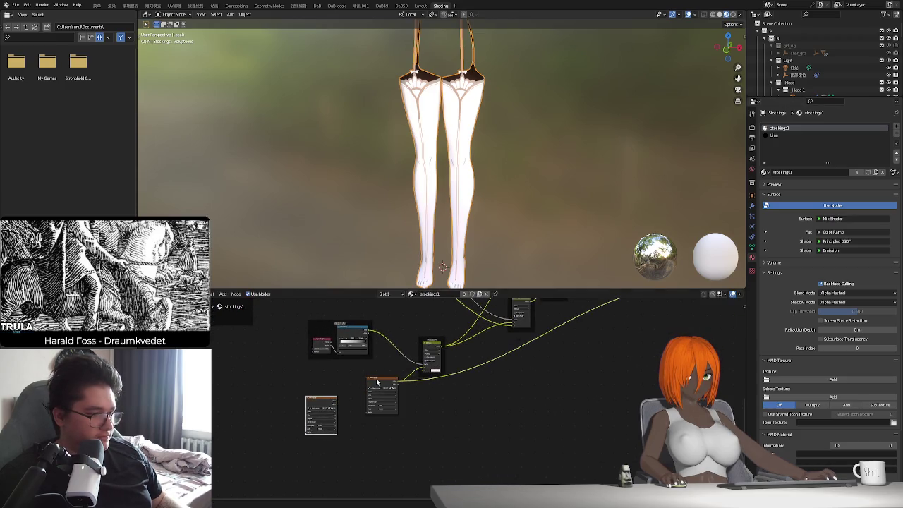
click(378, 382)
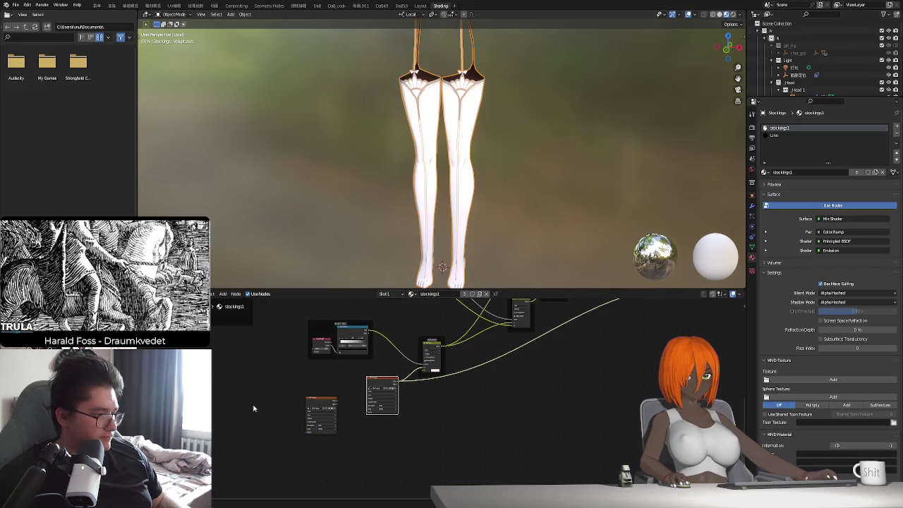
click(314, 404)
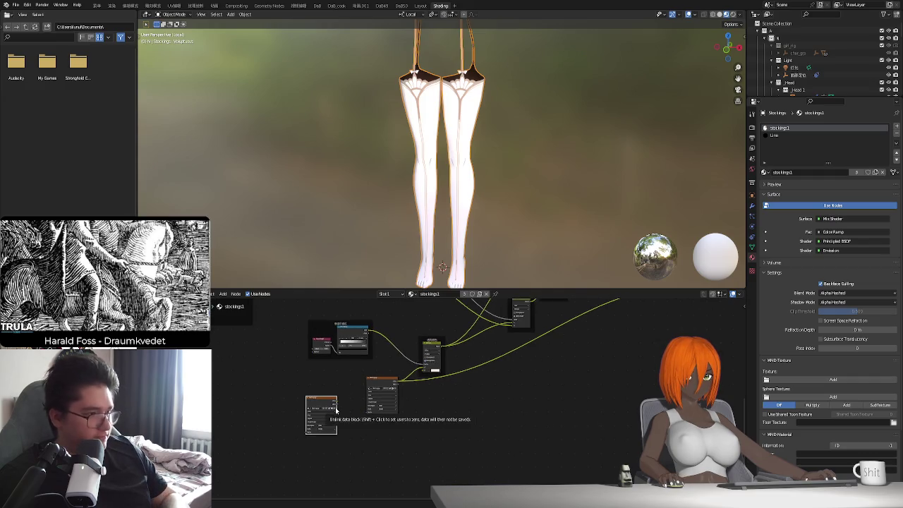
key(x)
scroll(487, 205, down, 2)
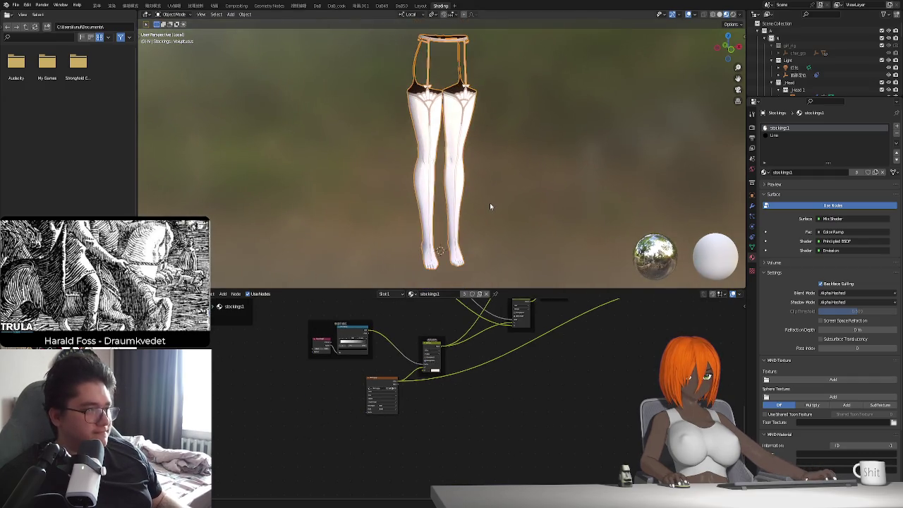
- Orbit the isolated stockings and zoom and pan around their node graph
mouse_move(489, 206)
middle_down()
mouse_move(435, 218)
mouse_move(544, 212)
mouse_move(480, 221)
mouse_move(508, 219)
middle_up()
scroll(619, 333, down, 2)
scroll(619, 333, down, 2)
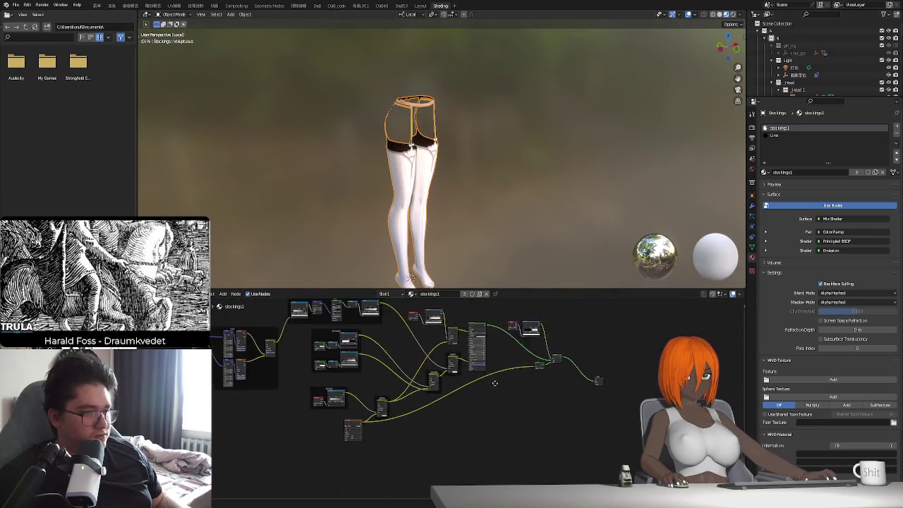
scroll(619, 333, down, 1)
middle_drag(522, 345, 538, 356)
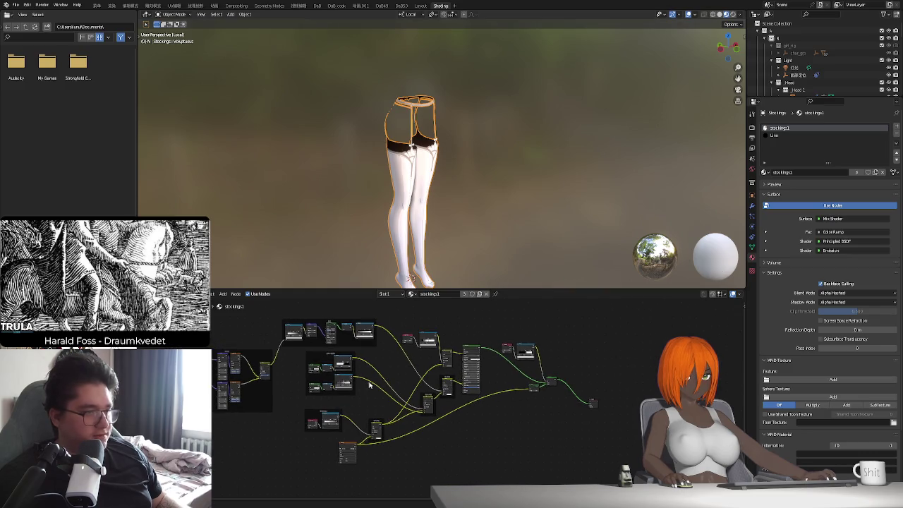
scroll(370, 385, up, 1)
scroll(395, 385, up, 1)
scroll(424, 387, up, 1)
scroll(460, 388, up, 2)
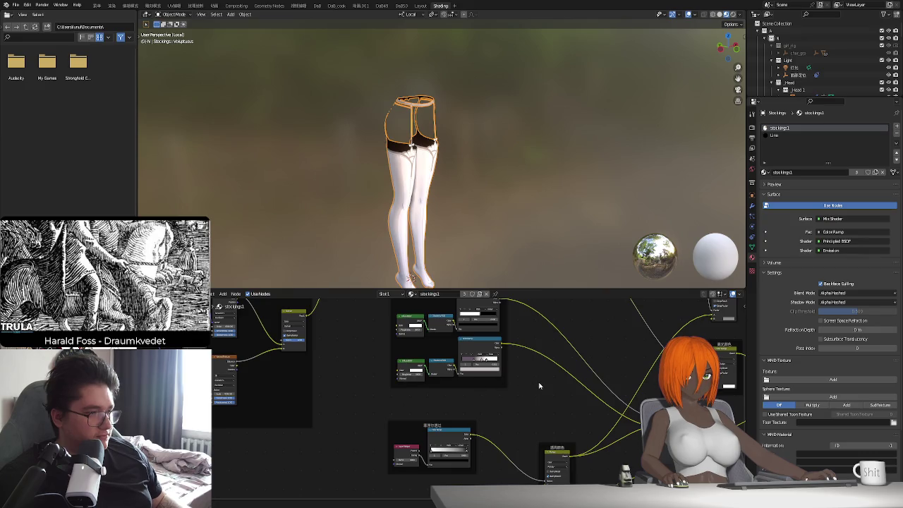
- Exit Local view, orbit to the maid's front, and select her hair
key(KP_Divide)
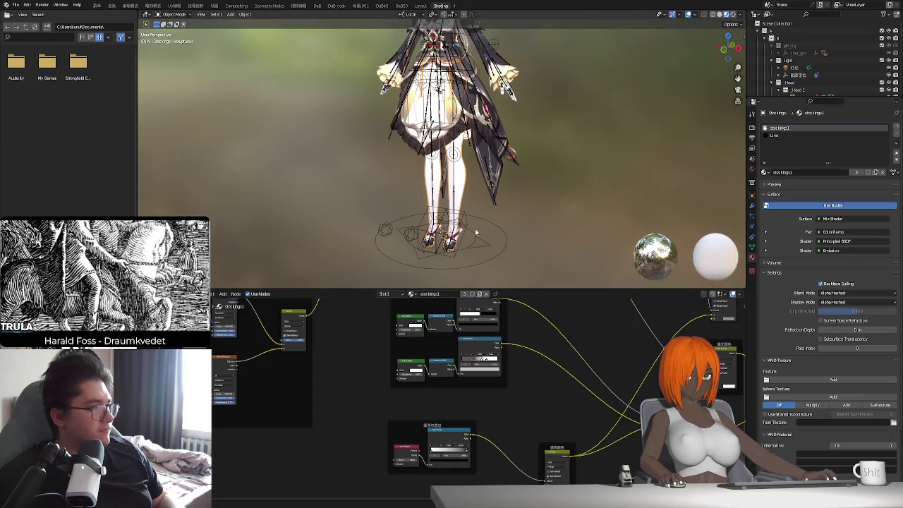
scroll(476, 233, down, 2)
mouse_move(476, 233)
middle_down()
mouse_move(459, 233)
mouse_move(469, 82)
middle_up()
scroll(459, 233, up, 3)
scroll(450, 233, up, 3)
click(468, 81)
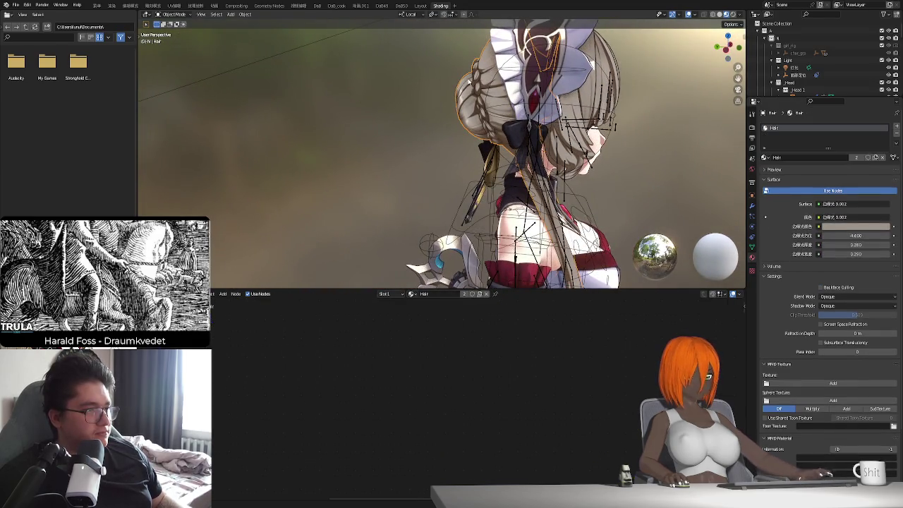
- Select the Bang hair object and frame its Hair material node tree
click(595, 62)
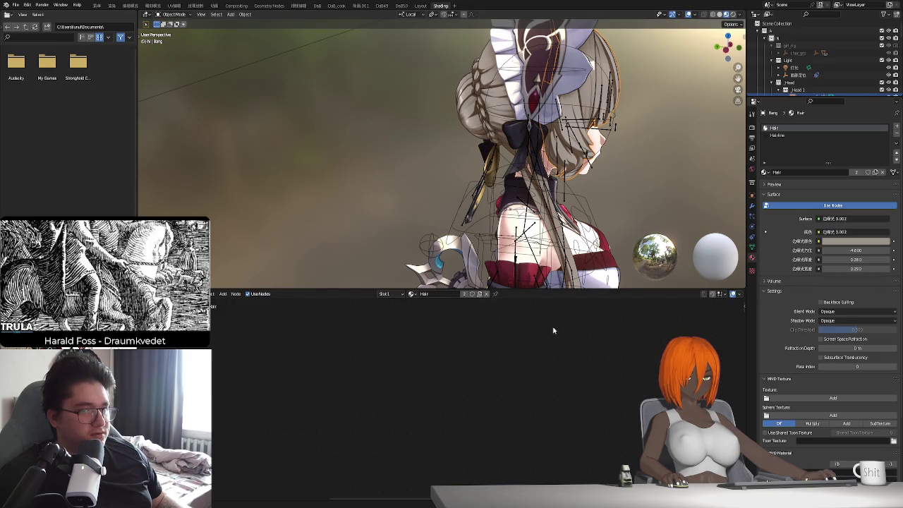
key(Home)
scroll(395, 424, up, 1)
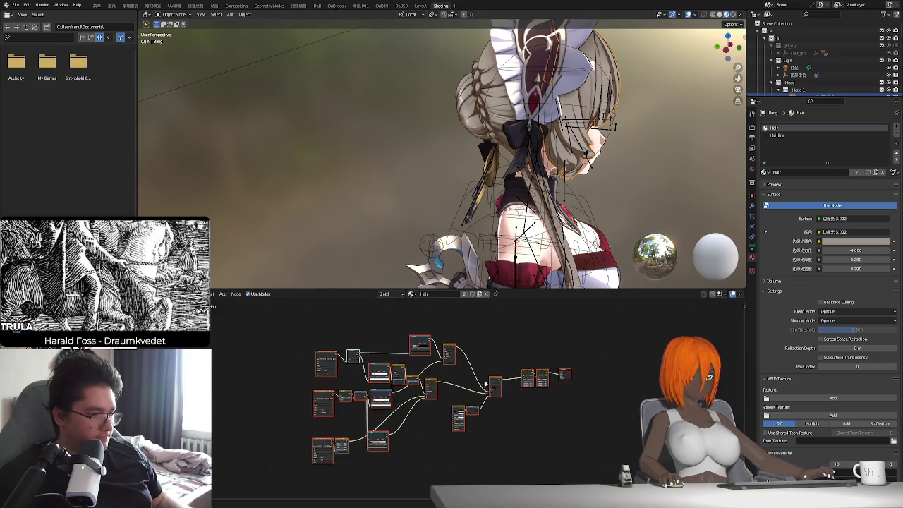
scroll(389, 438, up, 2)
scroll(390, 438, up, 1)
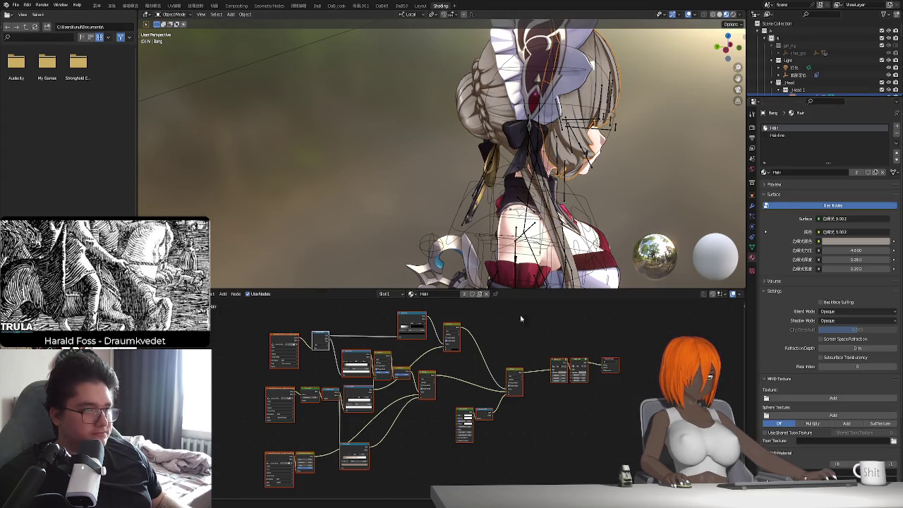
- Inspect the left-side hair nodes and orbit to a front view of the upper body
click(274, 457)
click(285, 340)
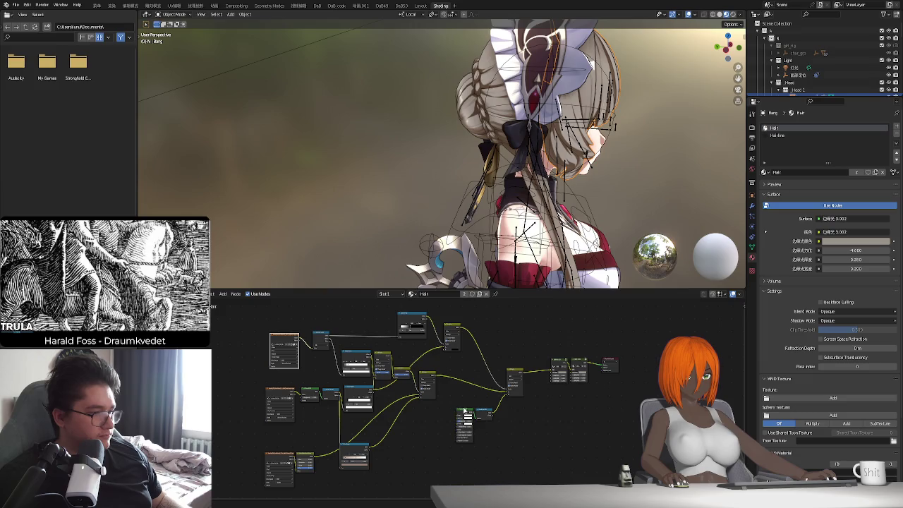
middle_drag(494, 409, 463, 414)
mouse_move(523, 240)
middle_down()
mouse_move(556, 245)
mouse_move(548, 244)
middle_up()
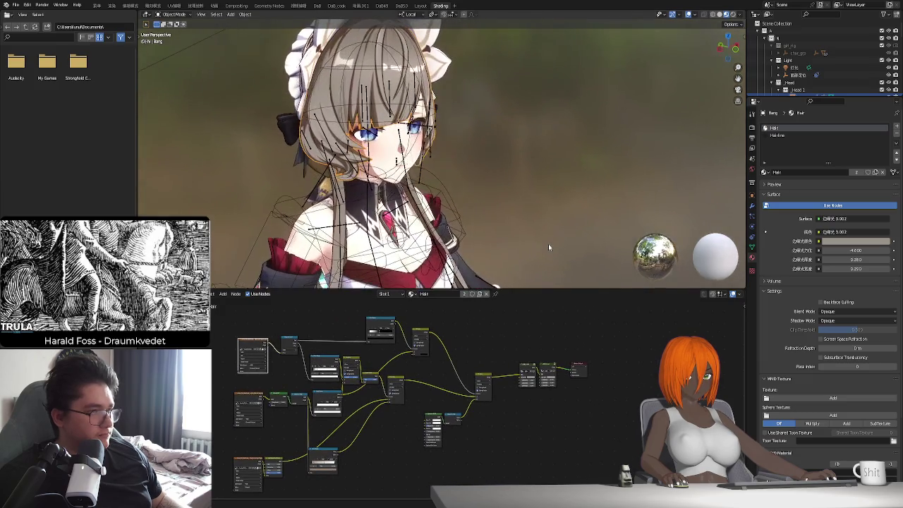
middle_drag(492, 265, 454, 261)
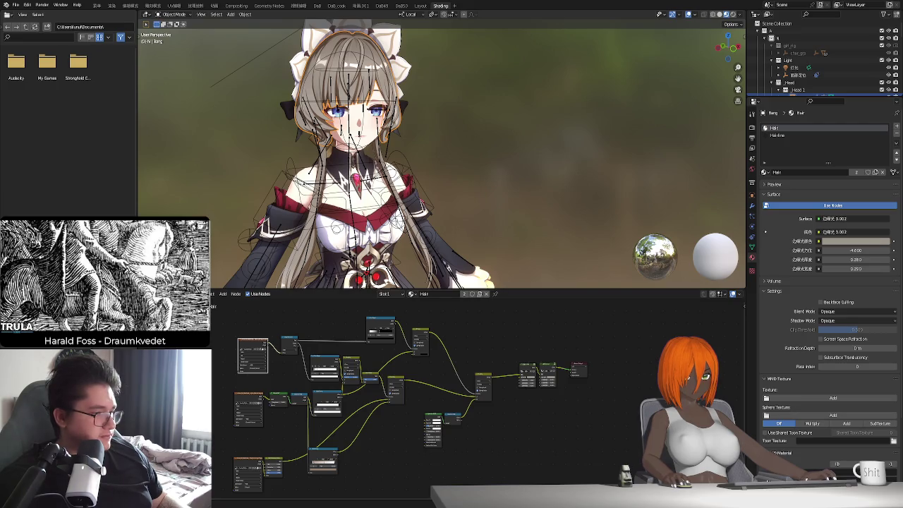
- Discard changes, load the other maid scene, and view it in Material Preview
key(ctrl+q)
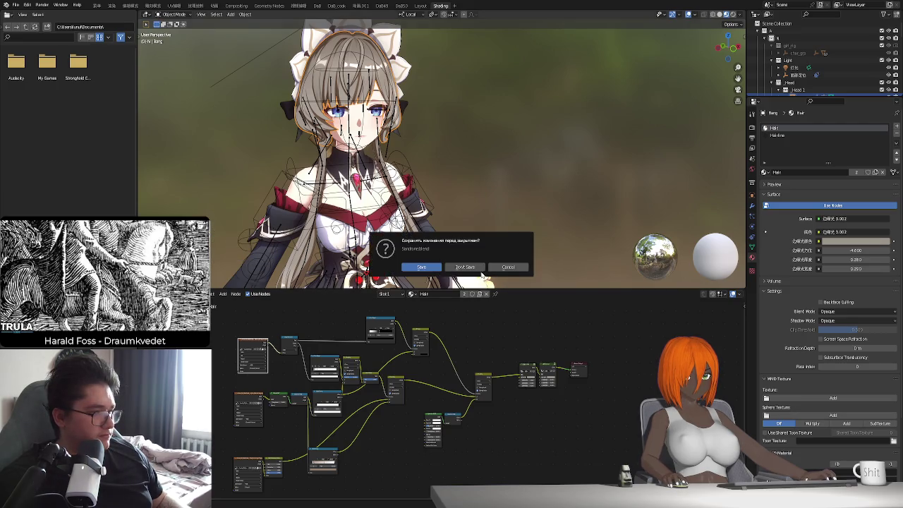
click(477, 268)
click(727, 15)
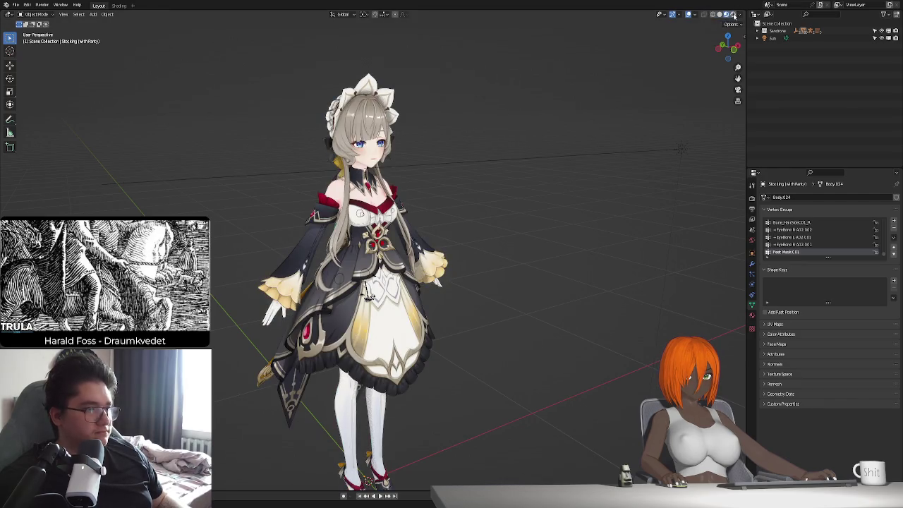
mouse_move(564, 105)
middle_down()
mouse_move(414, 189)
mouse_move(375, 186)
middle_up()
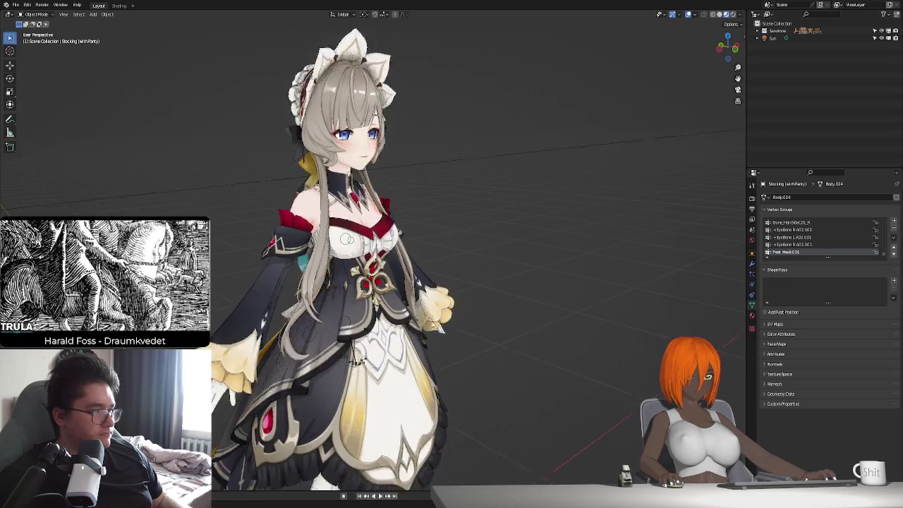
mouse_move(436, 209)
middle_down()
mouse_move(437, 141)
mouse_move(435, 252)
middle_up()
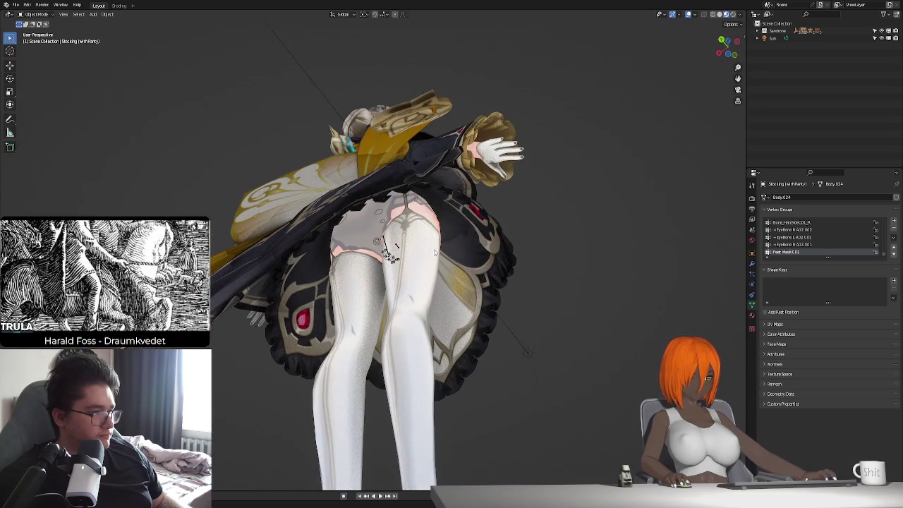
- Select the stocking mesh on the legs and orbit around to check it
click(416, 224)
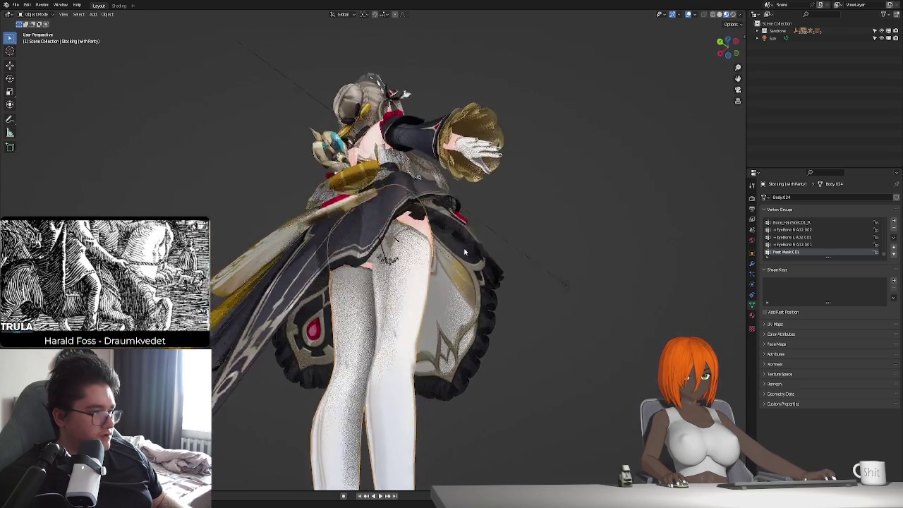
mouse_move(417, 224)
middle_down()
mouse_move(415, 282)
mouse_move(381, 155)
middle_up()
scroll(373, 127, up, 3)
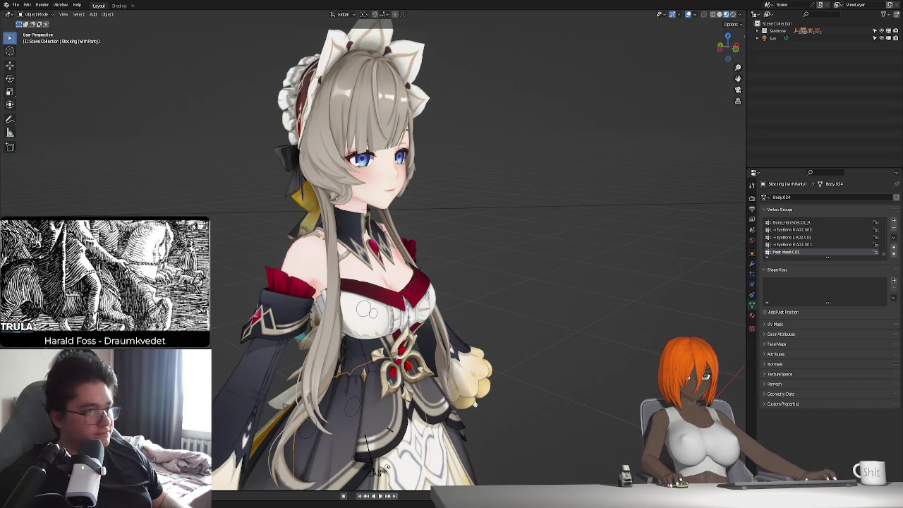
scroll(441, 321, down, 2)
scroll(441, 321, down, 2)
scroll(441, 322, down, 2)
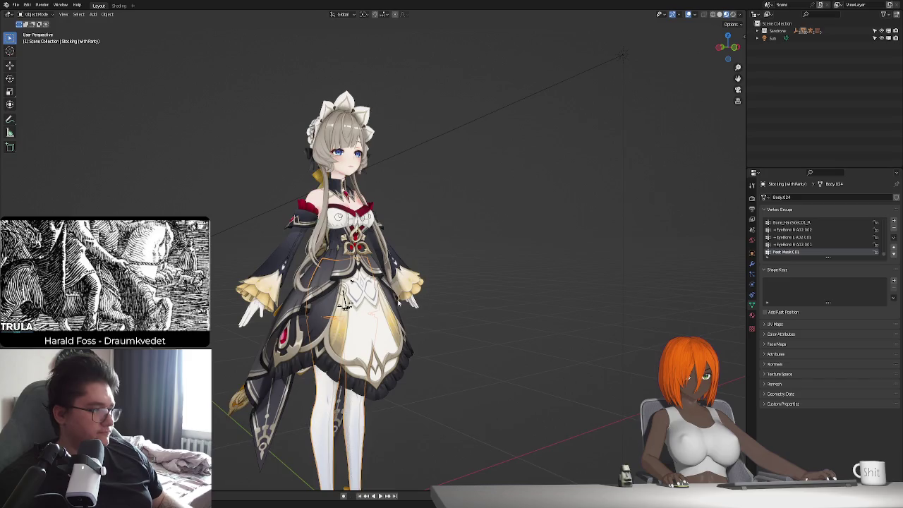
middle_drag(441, 322, 425, 309)
mouse_move(366, 308)
middle_down()
mouse_move(459, 285)
mouse_move(395, 289)
mouse_move(389, 298)
middle_up()
- Put the rig_D armature in Pose Mode, move a bone, then return to Object Mode
click(389, 298)
scroll(389, 299, up, 3)
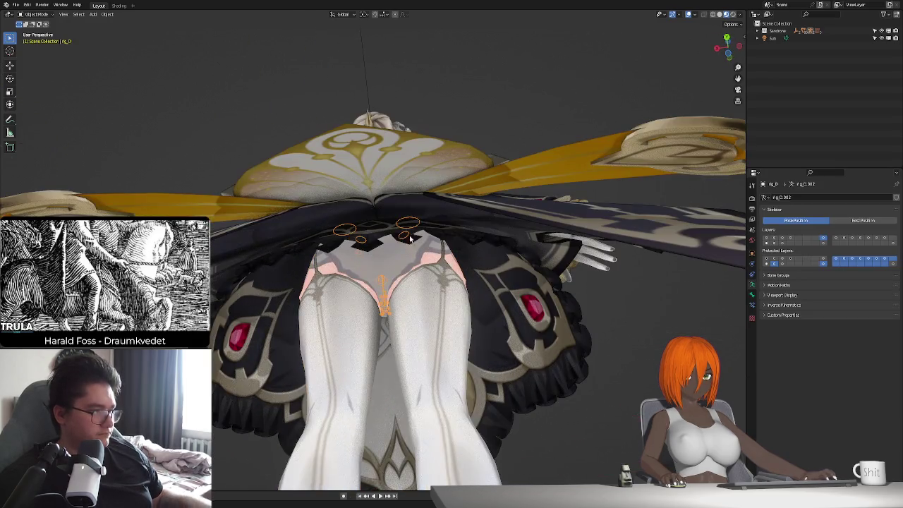
scroll(424, 266, up, 2)
key(ctrl+Tab)
key(g)
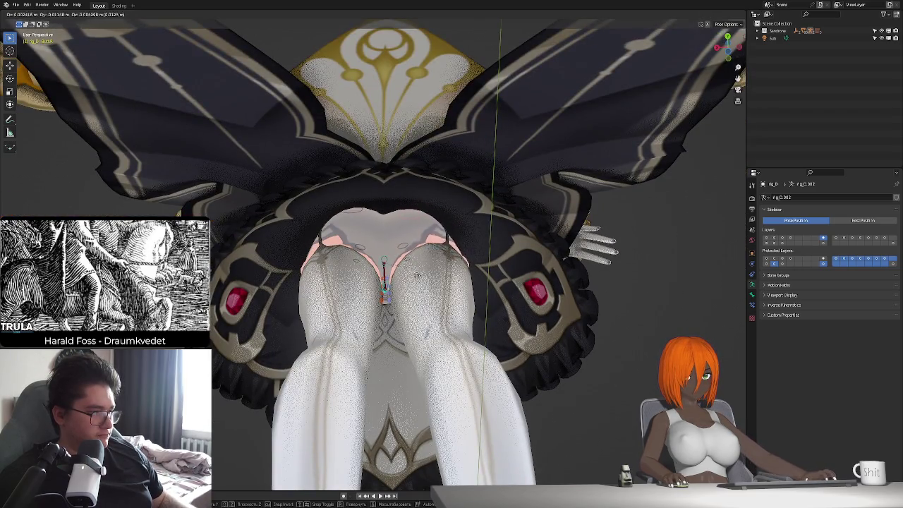
click(428, 263)
scroll(435, 330, down, 5)
mouse_move(435, 330)
middle_down()
mouse_move(417, 310)
mouse_move(395, 311)
middle_up()
scroll(416, 310, up, 2)
key(ctrl+Tab)
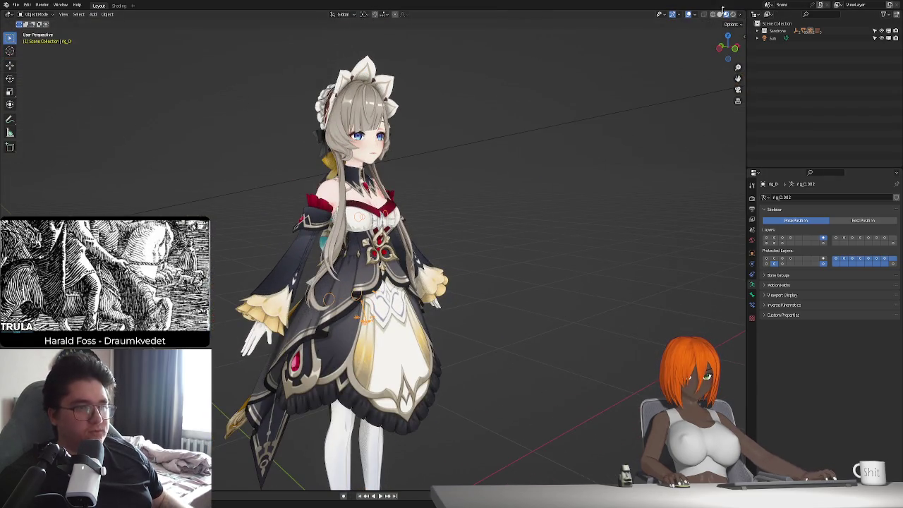
- Switch to random-colour solid shading and reselect the armature
click(720, 14)
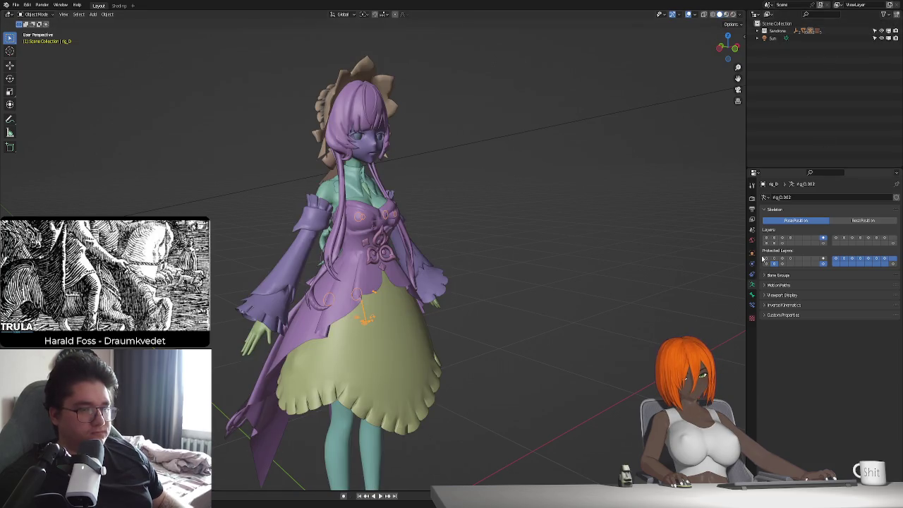
mouse_move(520, 249)
middle_down()
mouse_move(504, 224)
mouse_move(483, 223)
middle_up()
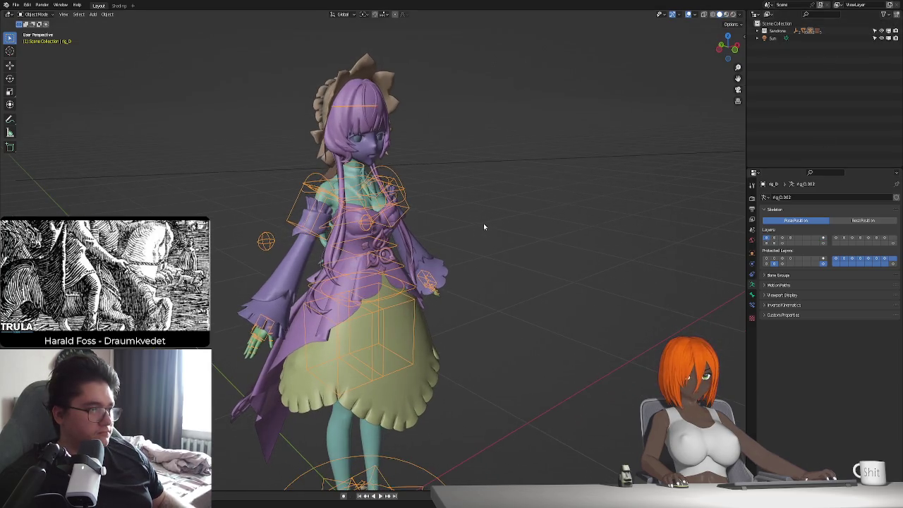
click(478, 251)
key(h)
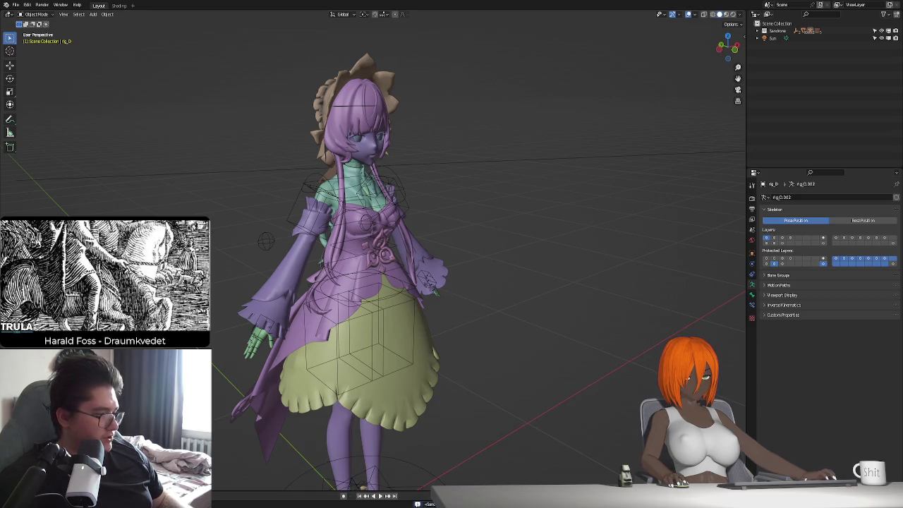
click(429, 282)
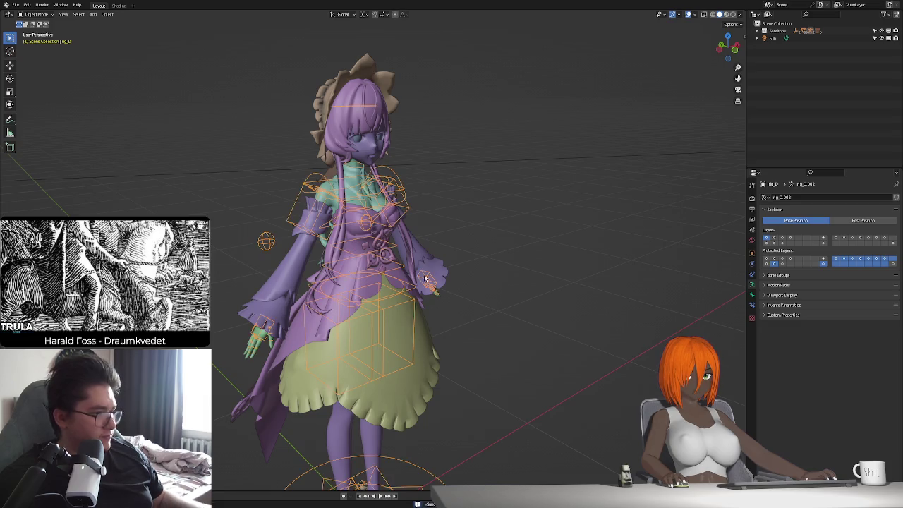
- Cancel attempted moves of the root and hand bones, then exit Pose Mode and deselect
key(ctrl+Tab)
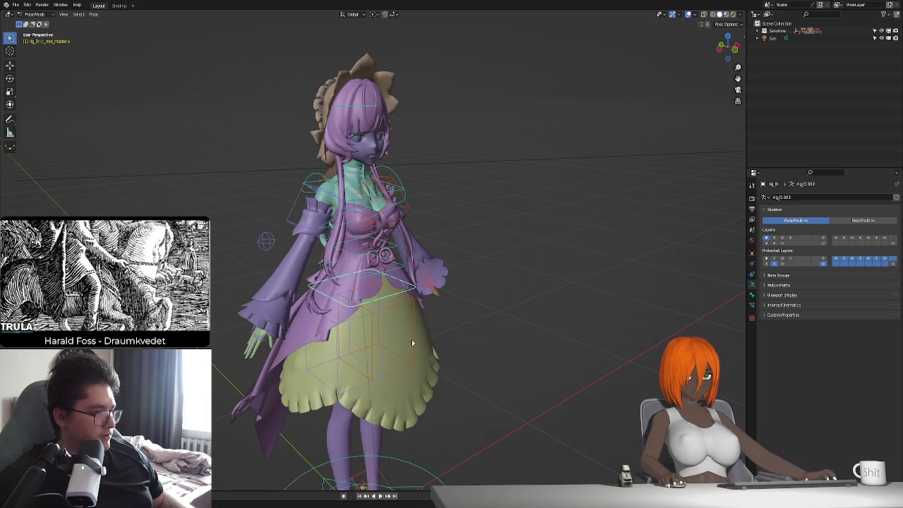
middle_drag(412, 298, 442, 333)
key(g)
right_click(442, 333)
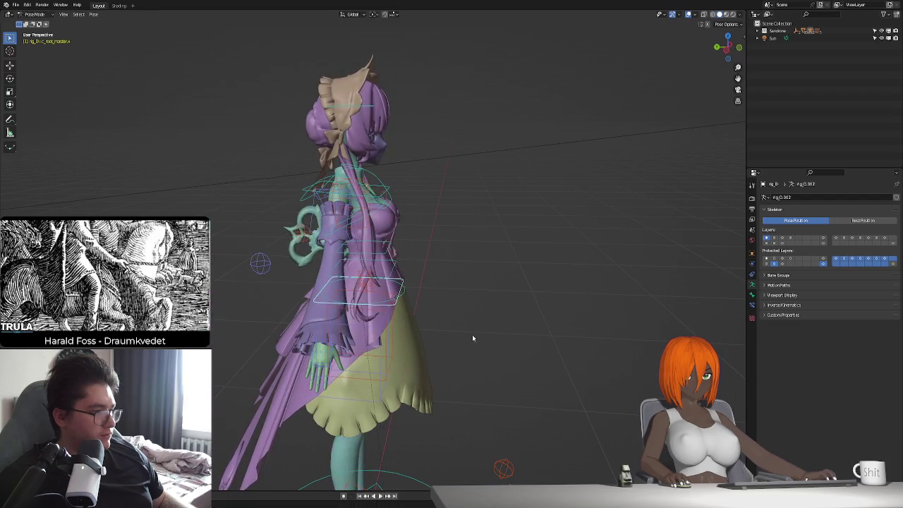
middle_drag(486, 365, 445, 271)
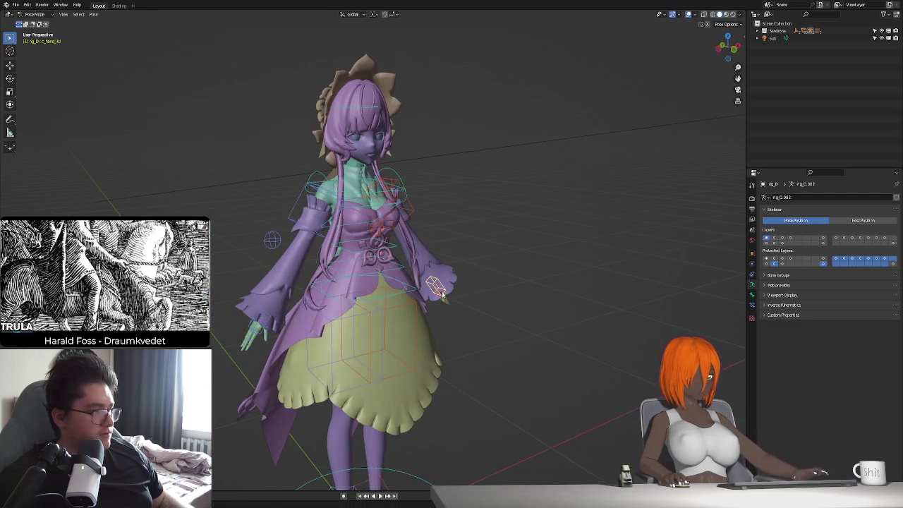
click(445, 271)
key(g)
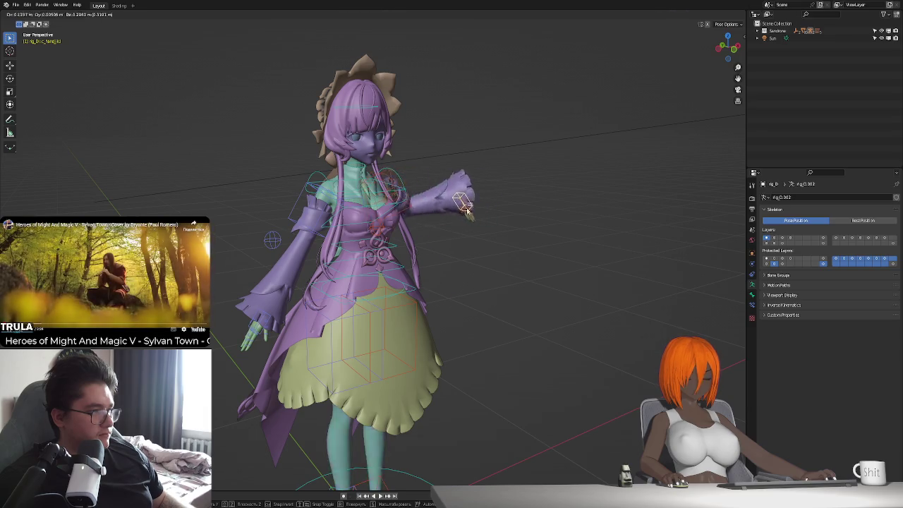
right_click(429, 208)
key(g)
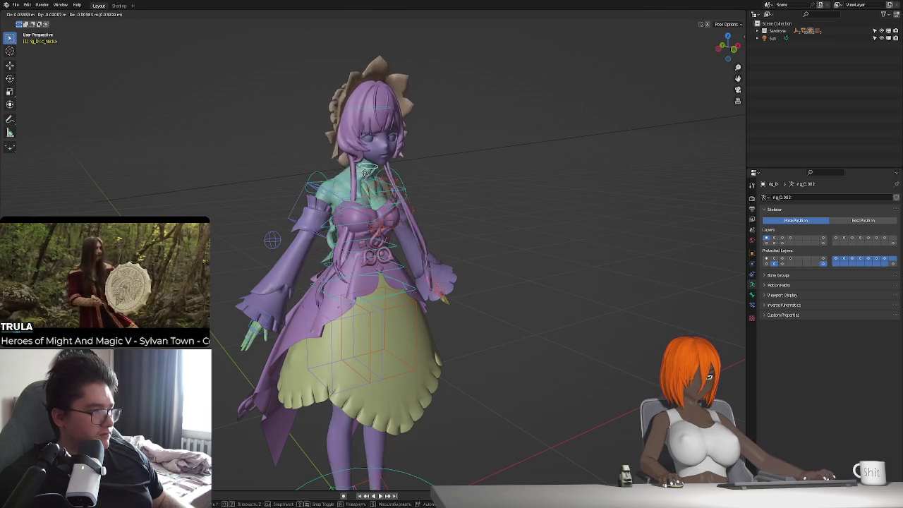
right_click(427, 364)
middle_drag(427, 364, 425, 361)
key(ctrl+Tab)
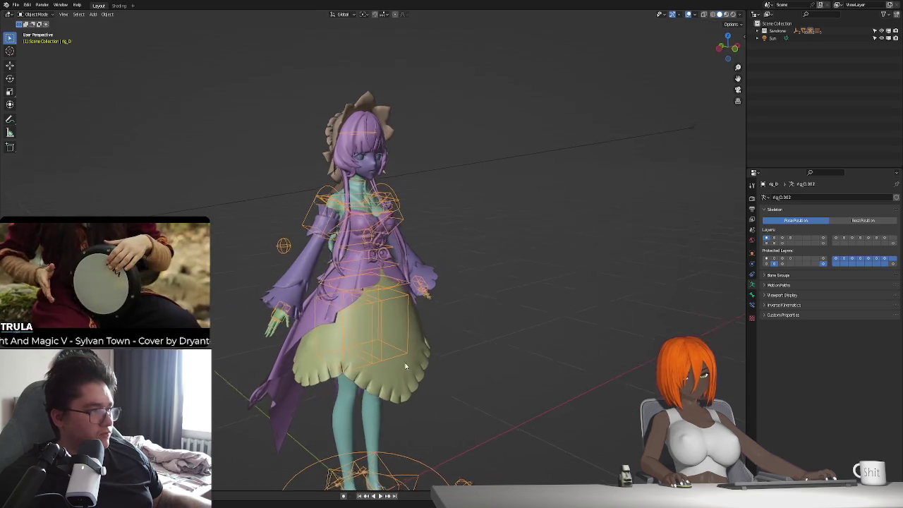
click(447, 322)
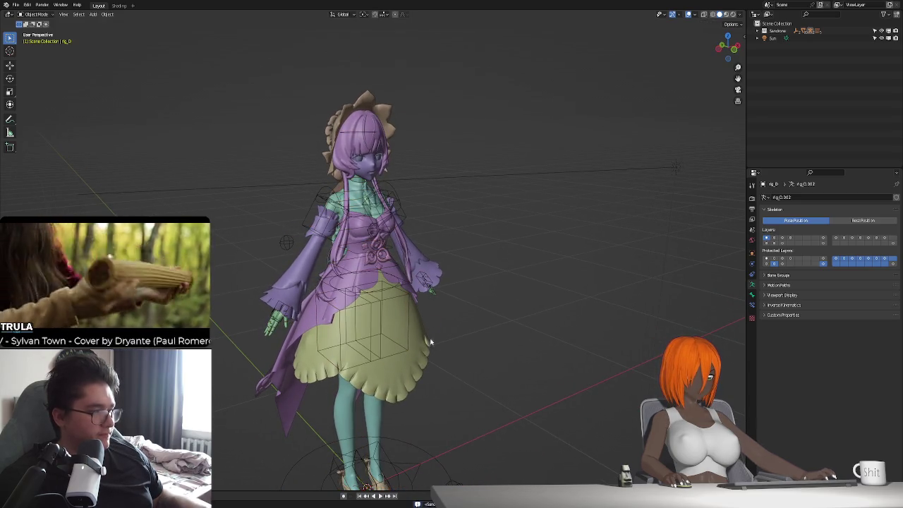
- Save the maid .blend file
key(ctrl+s)
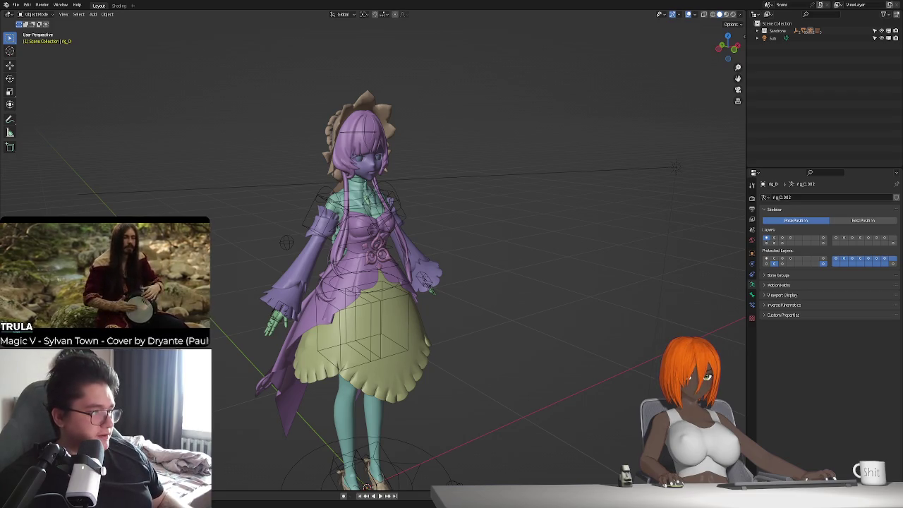
right_click(216, 261)
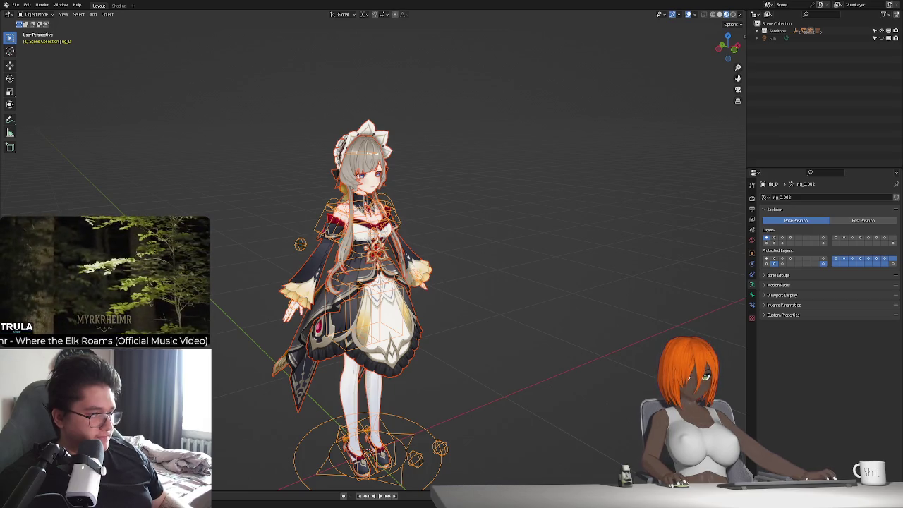
- Close the maid file to load the moonlit flower-field scene
key(ctrl+q)
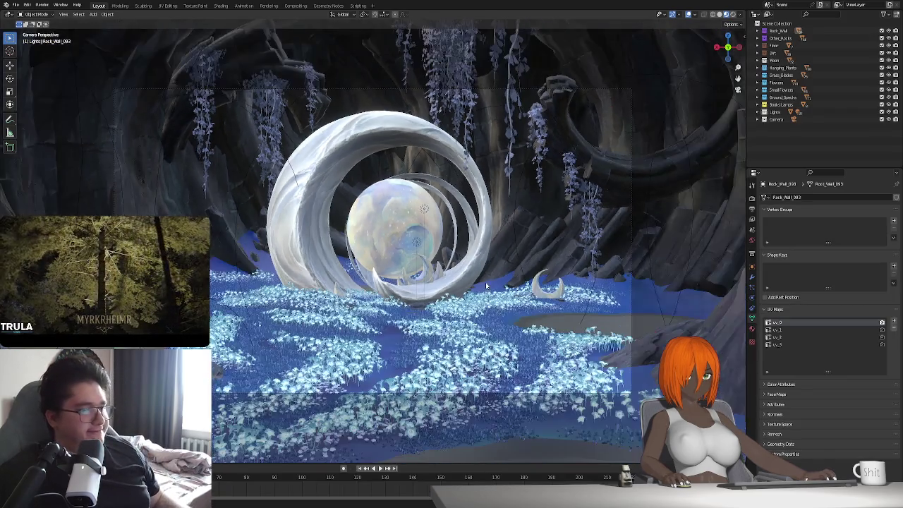
- Select the Camera collection in the Outliner, delete it, and view the rock walls
scroll(486, 285, up, 1)
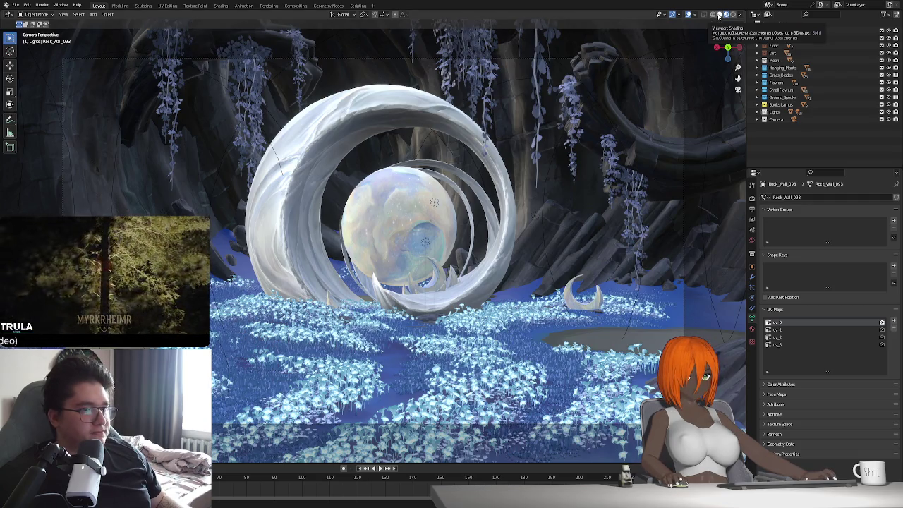
click(777, 119)
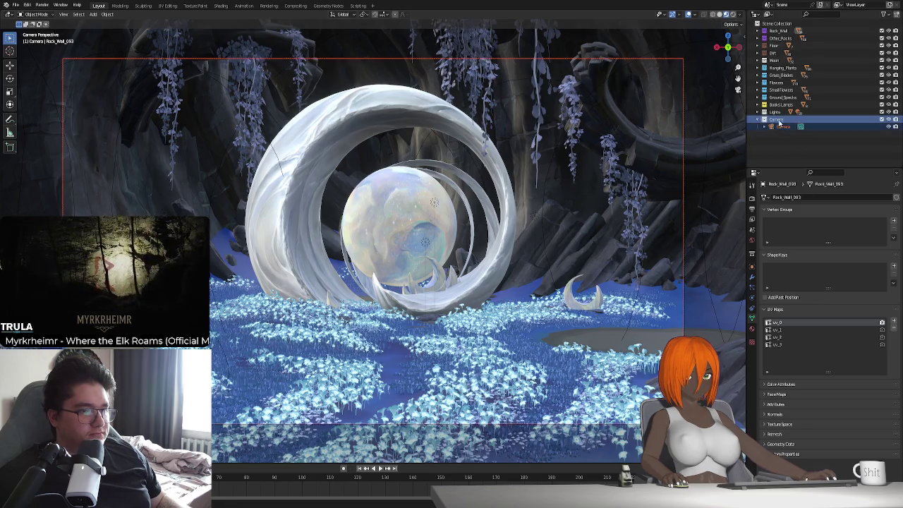
key(Delete)
middle_drag(377, 248, 438, 269)
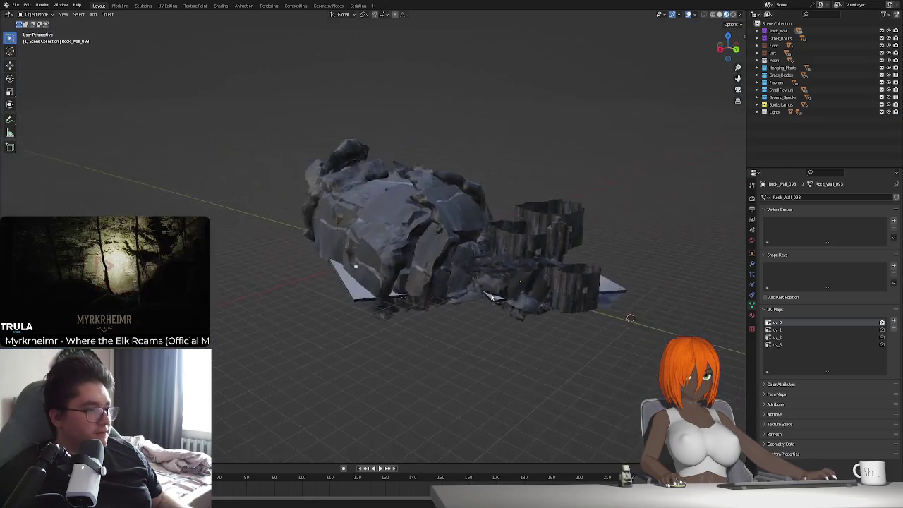
- Select the flat Plane tucked among the rock walls
scroll(461, 283, up, 5)
scroll(461, 283, up, 3)
scroll(423, 296, up, 2)
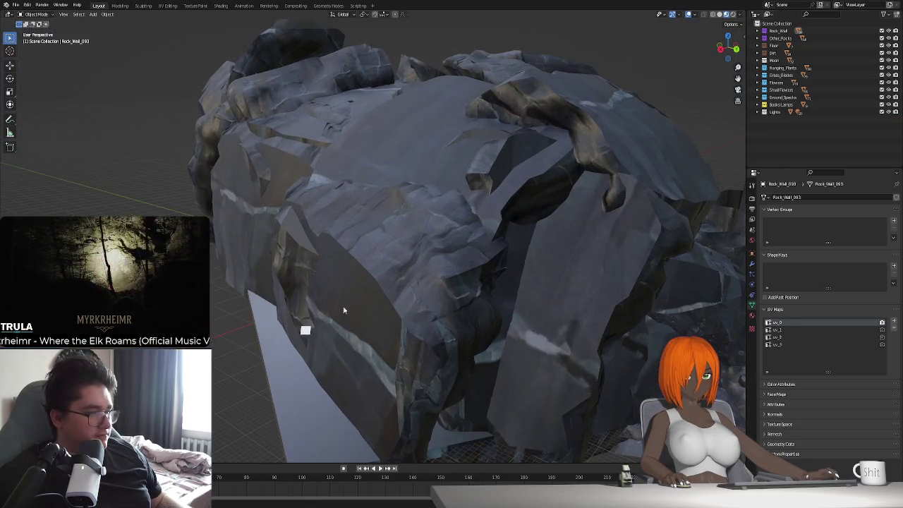
click(310, 329)
scroll(345, 340, up, 3)
scroll(345, 337, up, 2)
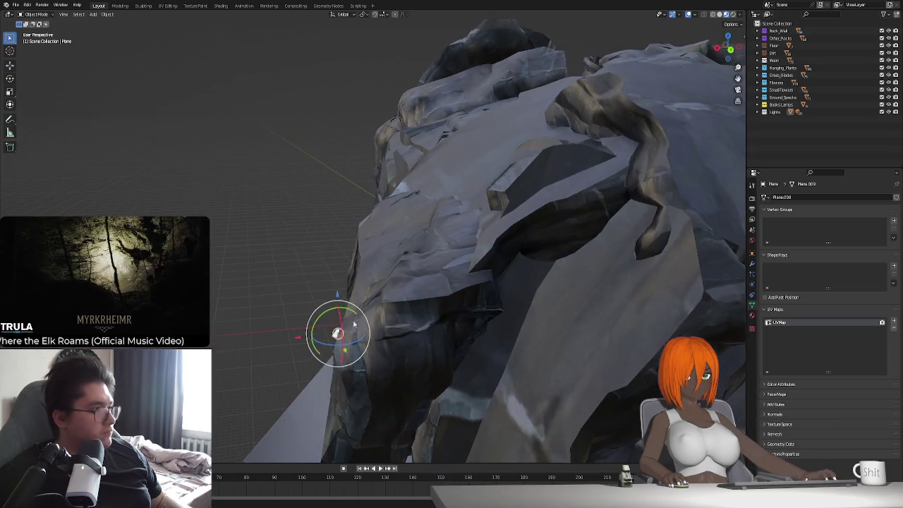
middle_drag(338, 333, 367, 310)
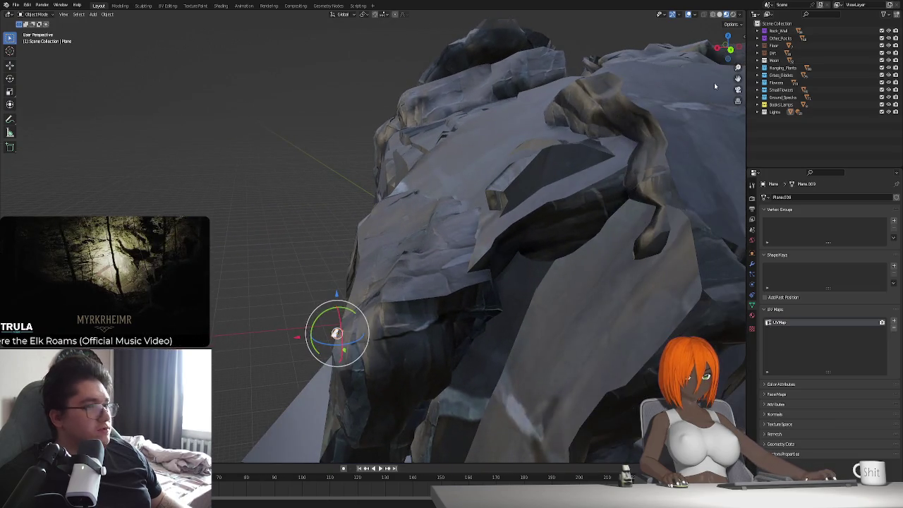
- Untick the Rotate object gizmo in the Gizmos dropdown
click(695, 15)
click(679, 15)
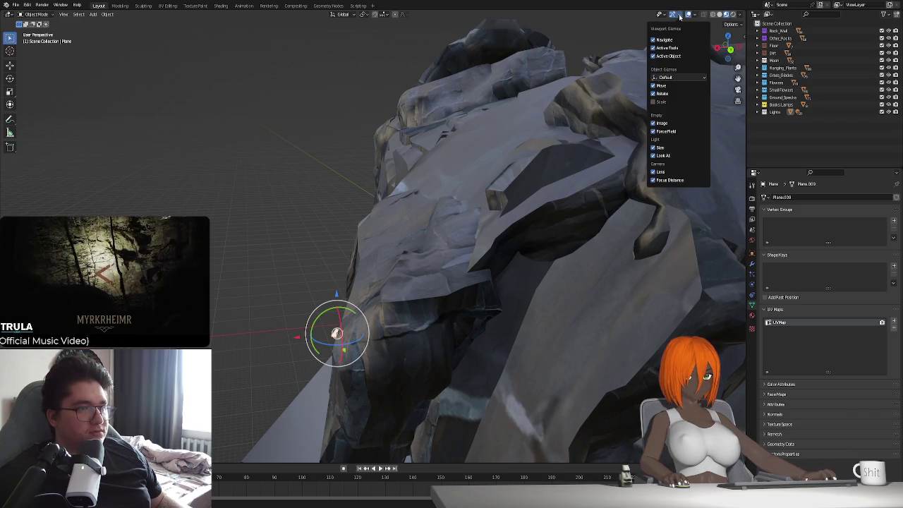
click(653, 124)
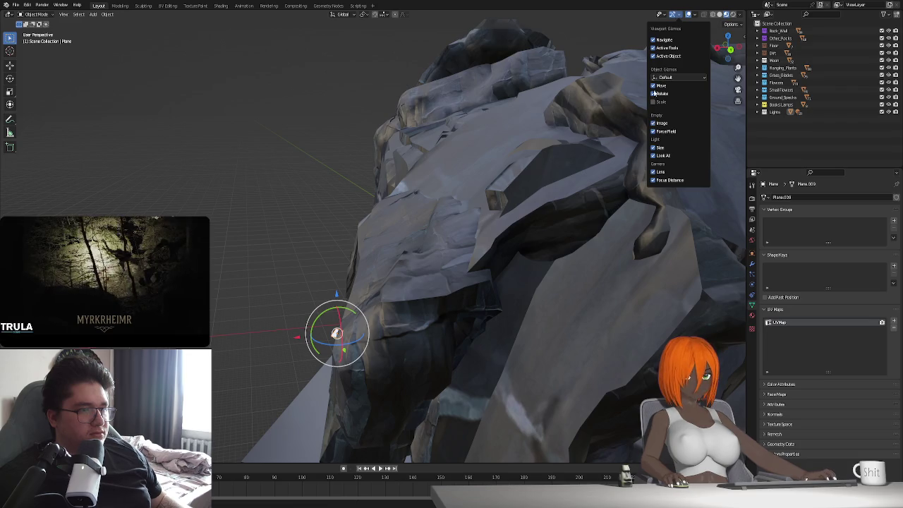
click(654, 94)
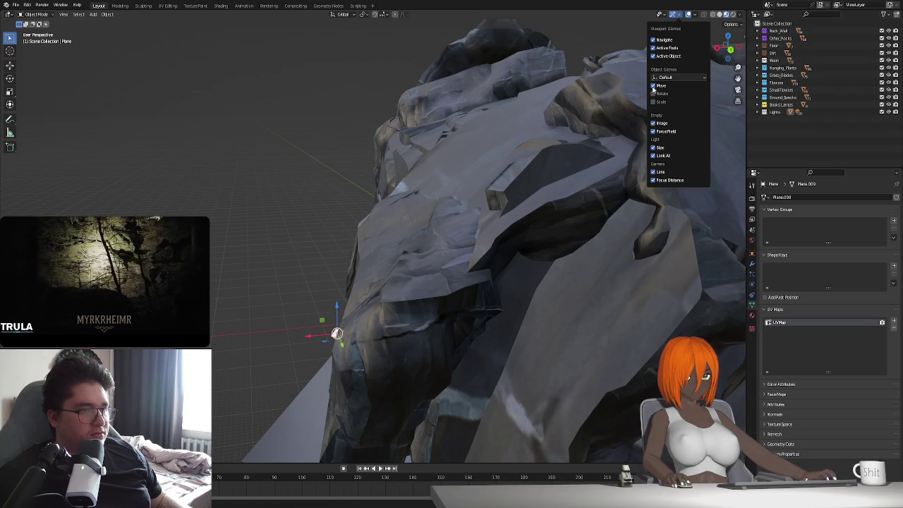
mouse_move(323, 306)
middle_down()
mouse_move(362, 315)
mouse_move(457, 282)
middle_up()
- Delete the Plane in Local view, exit isolation, and select a flower patch
key(KP_Divide)
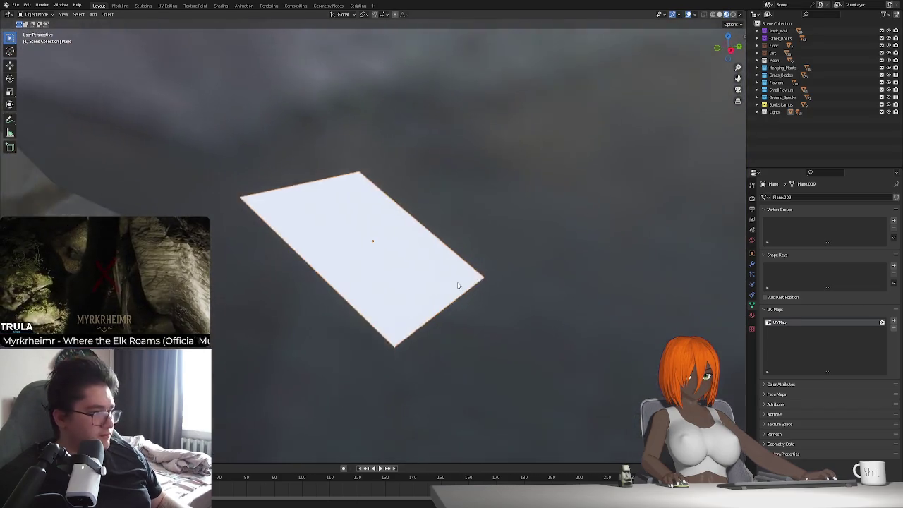
scroll(457, 282, down, 3)
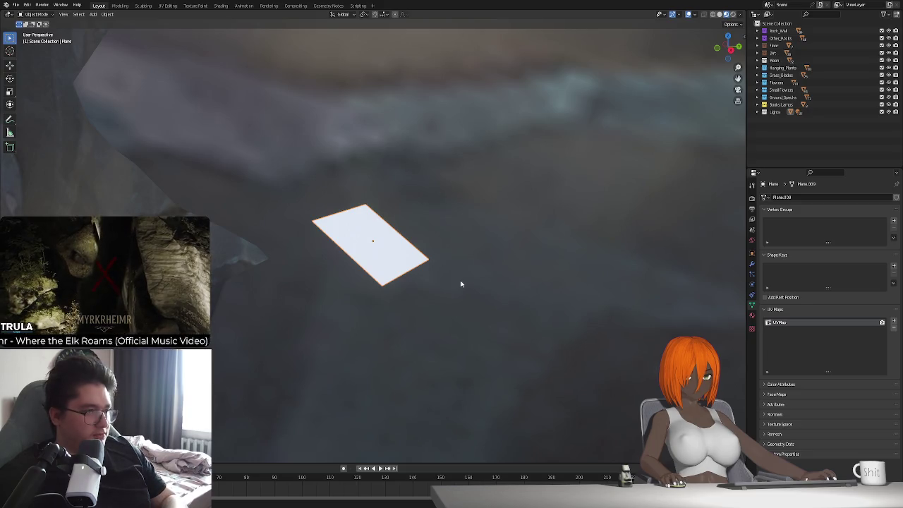
key(Delete)
key(KP_Divide)
mouse_move(398, 289)
middle_down()
mouse_move(300, 246)
mouse_move(379, 266)
mouse_move(286, 281)
mouse_move(426, 277)
middle_up()
click(426, 277)
scroll(426, 277, up, 2)
scroll(428, 280, up, 2)
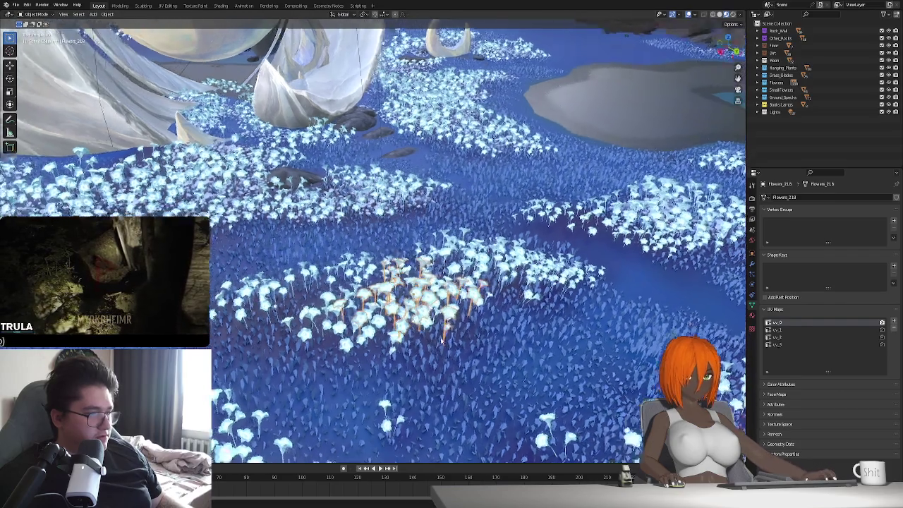
- Tilt the view lower over the flowers and select the Flowers_222 patch
middle_drag(442, 299, 455, 305)
scroll(455, 305, up, 2)
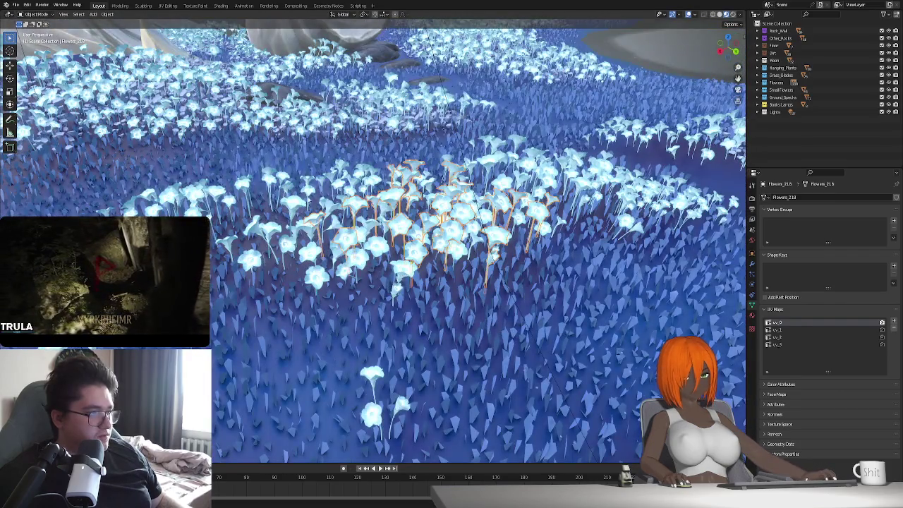
click(279, 262)
scroll(279, 262, down, 3)
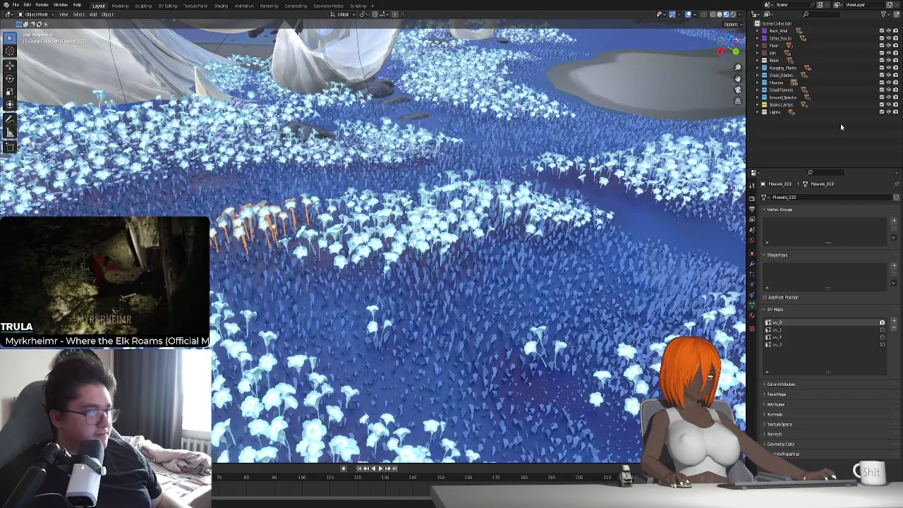
- Expand the Flowers collection, make Flowers_000 active, and scroll through its numbered objects
click(776, 83)
click(758, 82)
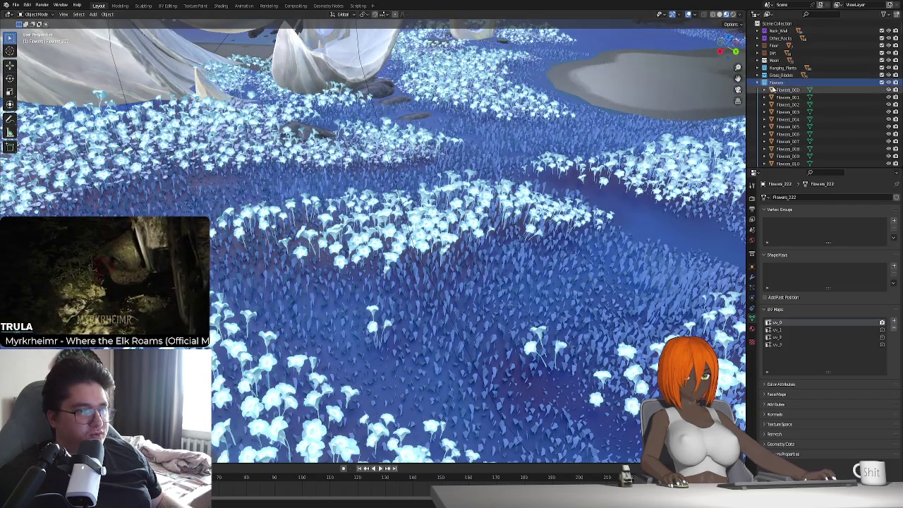
click(773, 90)
scroll(784, 106, down, 8)
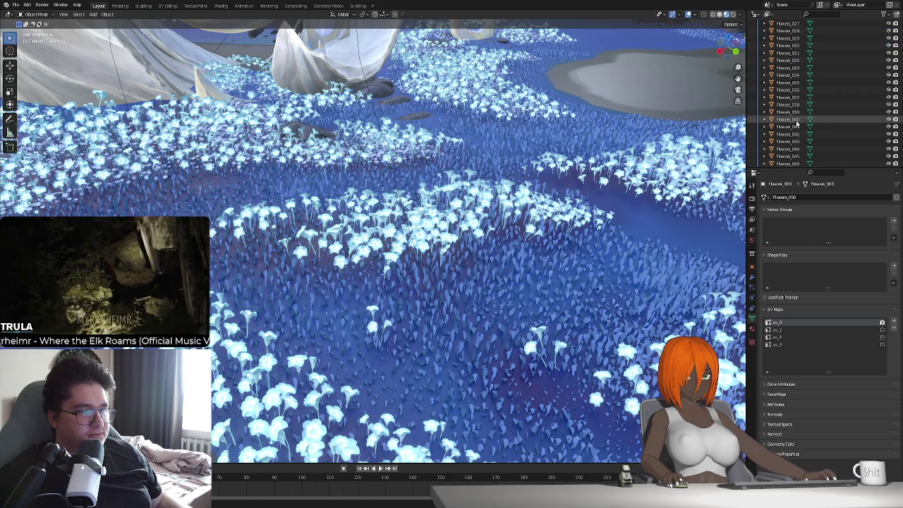
scroll(798, 123, down, 20)
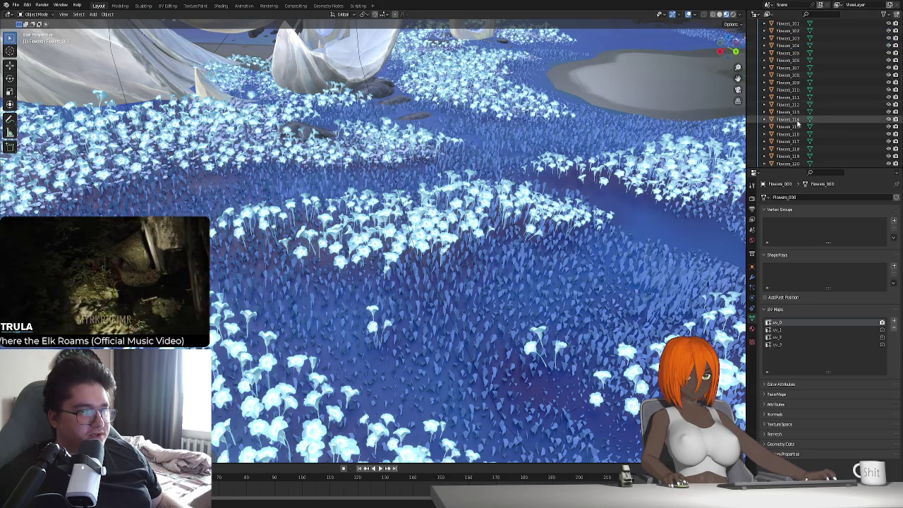
scroll(797, 123, down, 4)
scroll(795, 125, down, 4)
scroll(796, 125, down, 8)
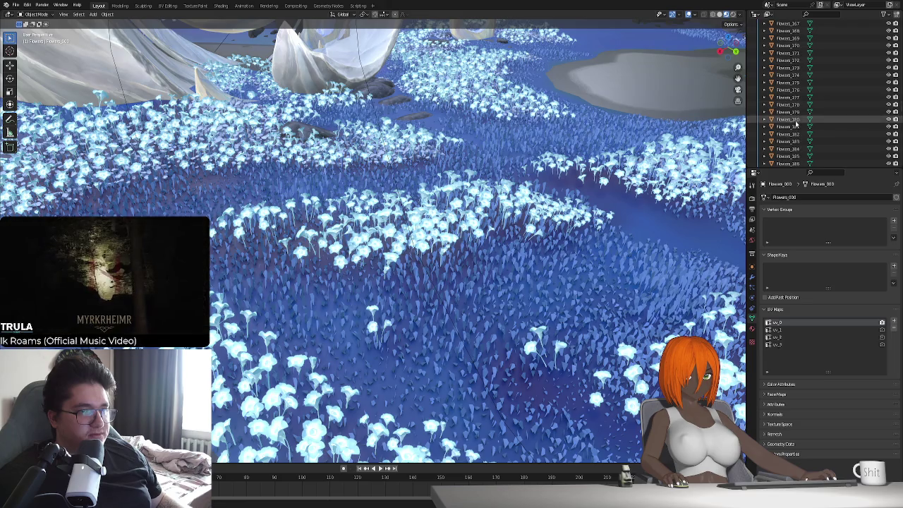
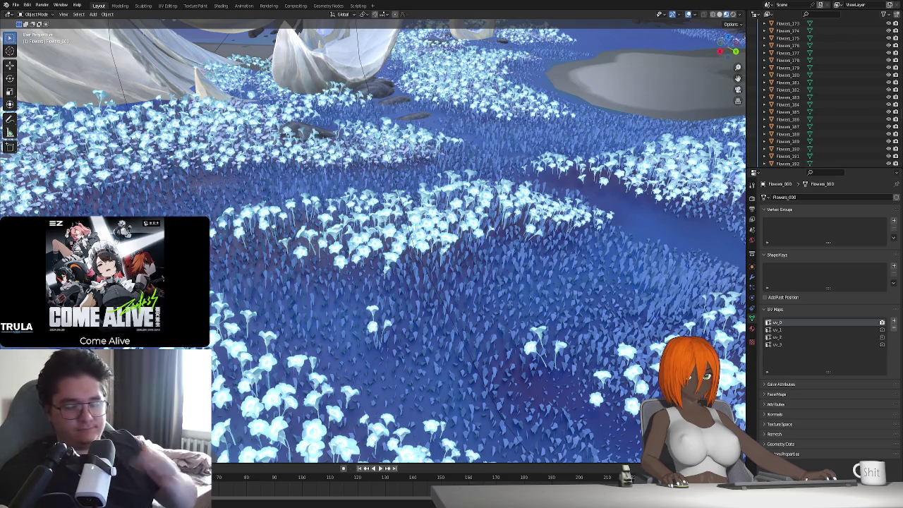
- Shift-select every flower object from Flowers_000 down to Flowers_277 in the Outliner
scroll(826, 92, up, 2)
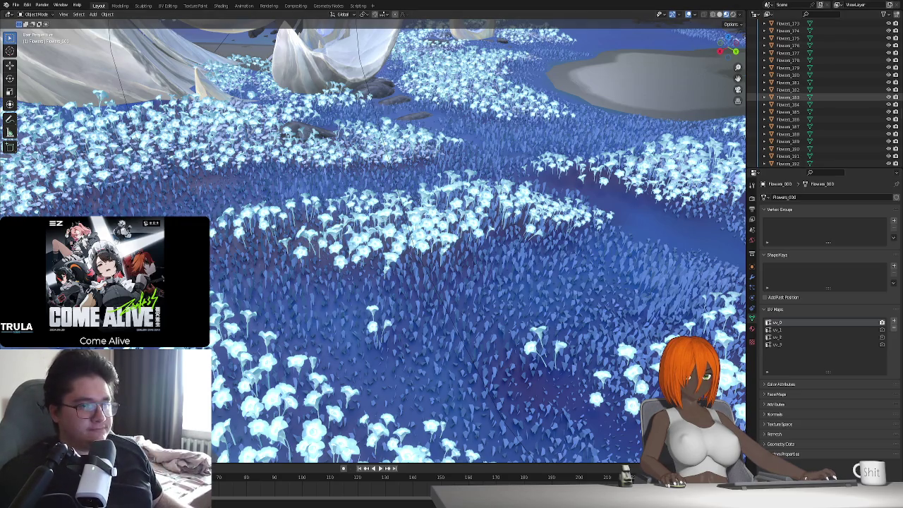
scroll(826, 92, up, 2)
scroll(825, 92, up, 2)
scroll(825, 92, up, 2)
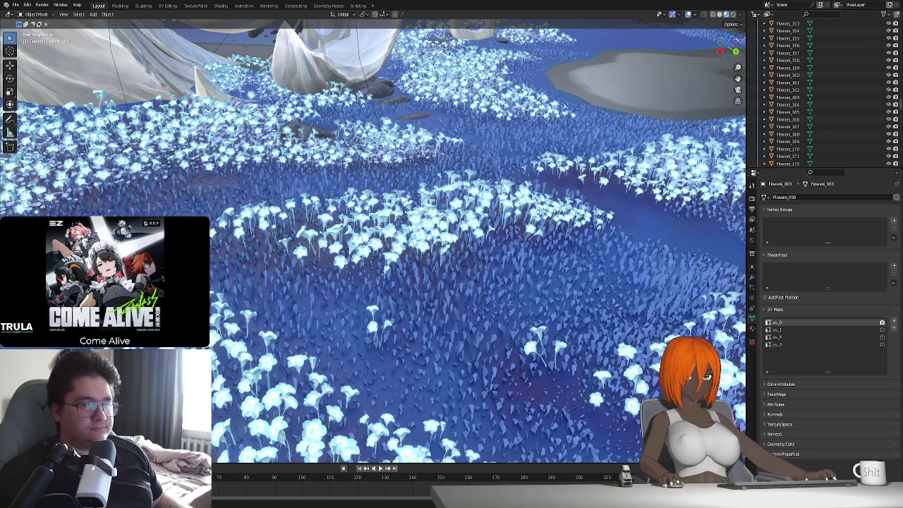
scroll(788, 105, up, 10)
scroll(788, 105, up, 10)
scroll(788, 105, up, 10)
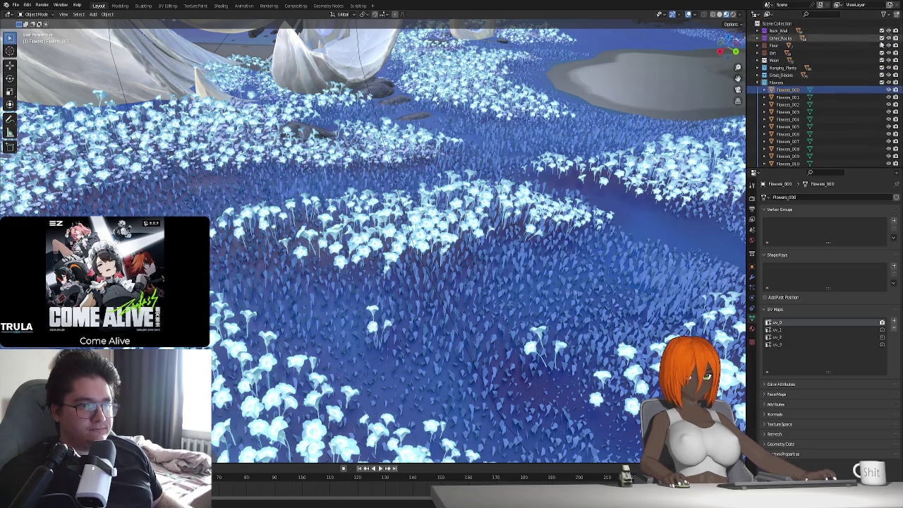
scroll(786, 103, up, 5)
scroll(818, 124, down, 5)
scroll(836, 135, down, 3)
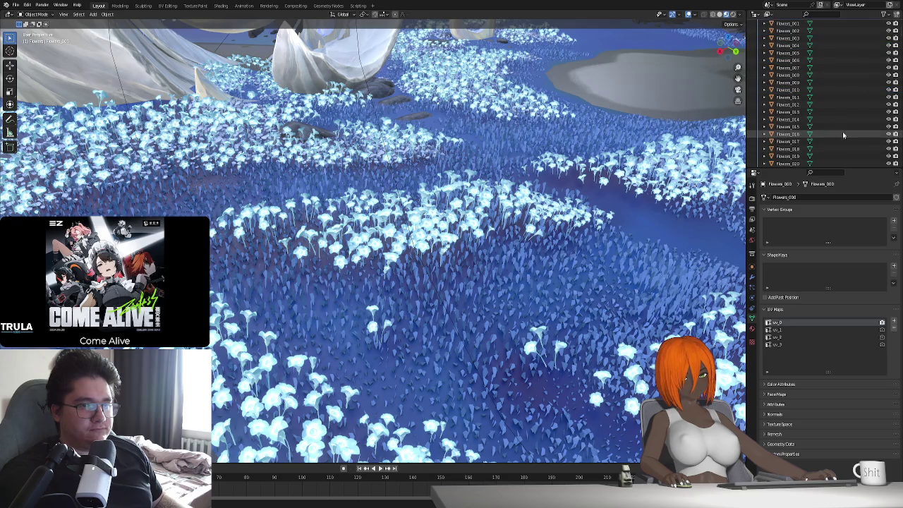
drag(901, 35, 901, 146)
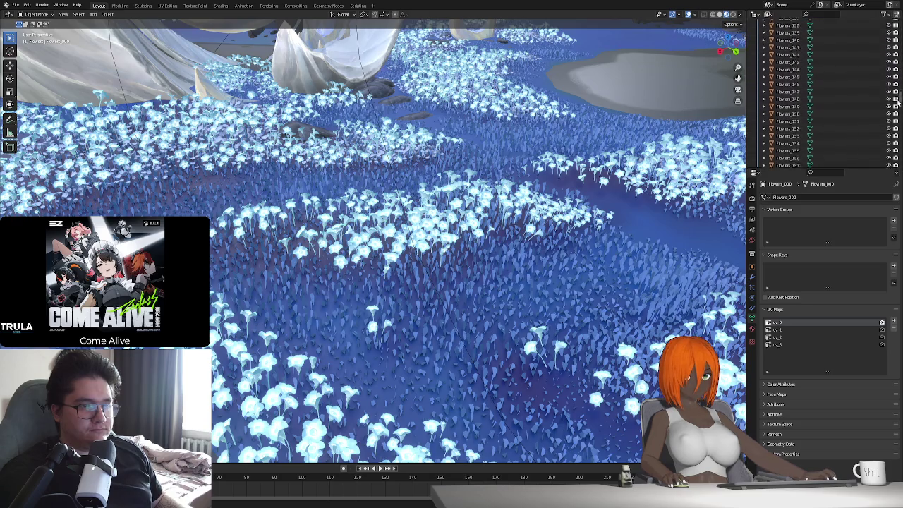
scroll(790, 106, down, 5)
shift+click(786, 132)
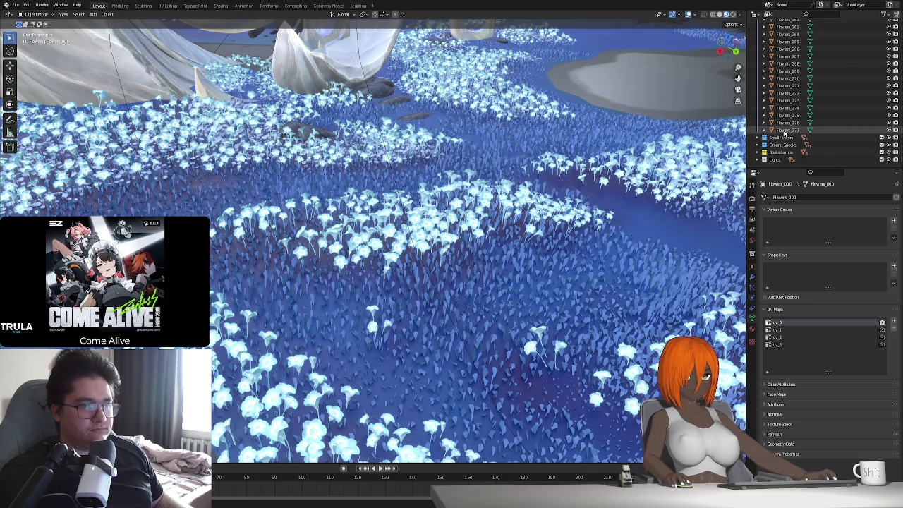
scroll(471, 211, down, 3)
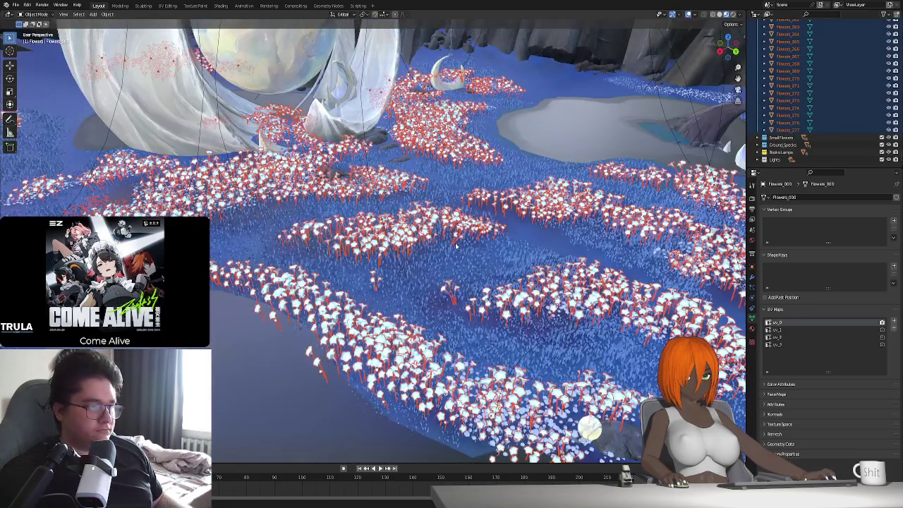
- Join the selected flowers into Flowers_000 with Ctrl+J and show its modifier properties
middle_drag(456, 245, 440, 242)
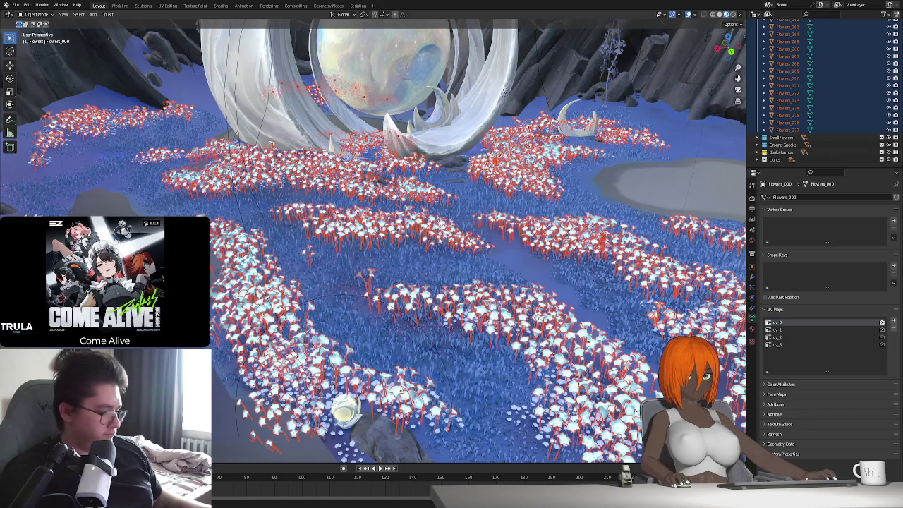
key(ctrl+j)
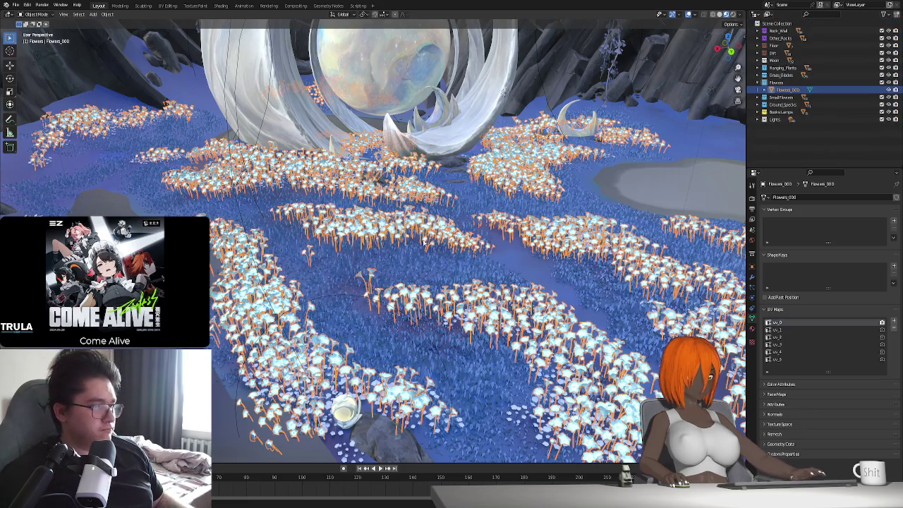
scroll(563, 261, up, 3)
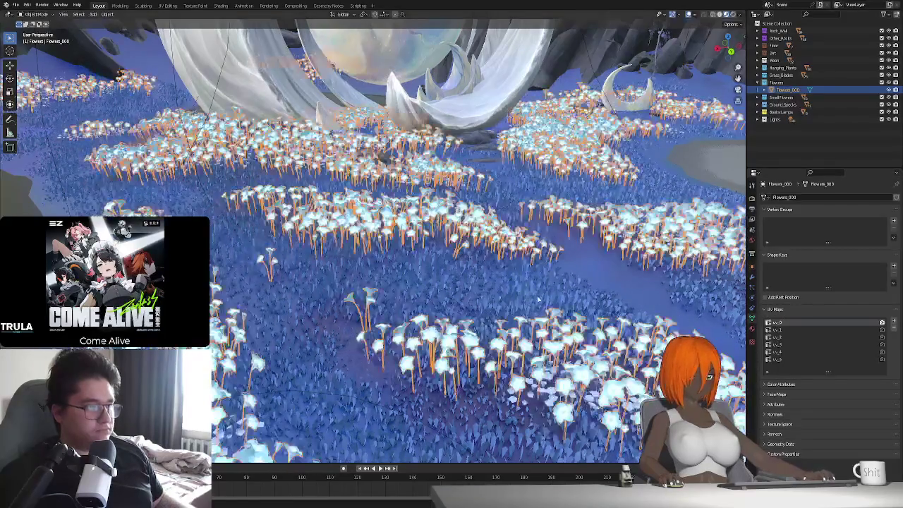
click(752, 279)
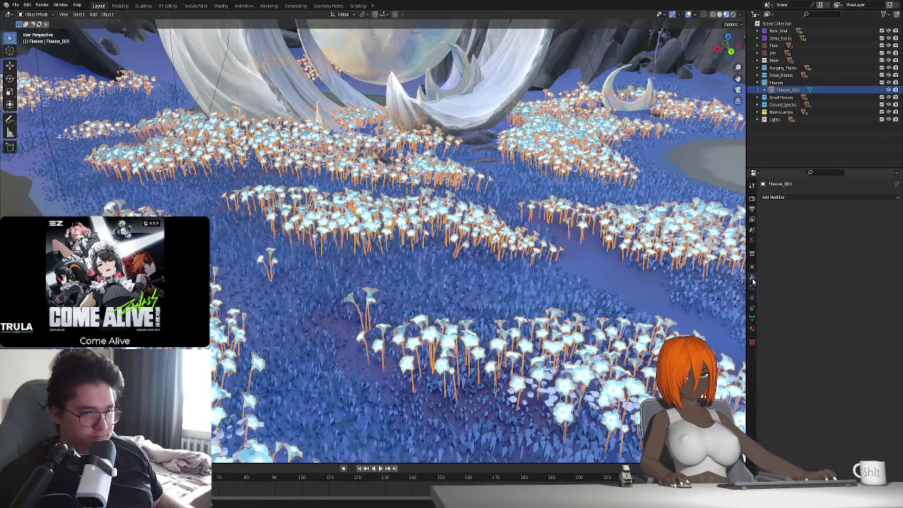
- Add a Simple Deform modifier to the flowers and try Bend and Taper with an adjusted factor
click(796, 197)
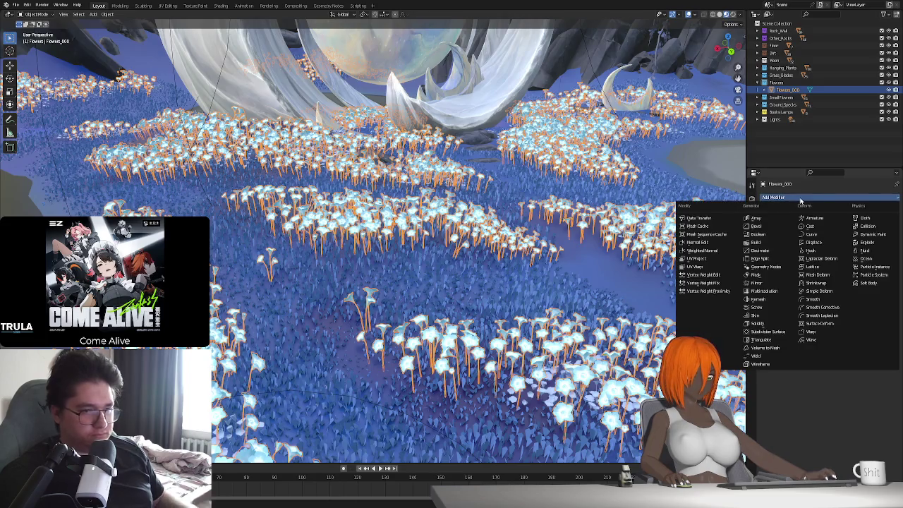
click(831, 291)
click(822, 221)
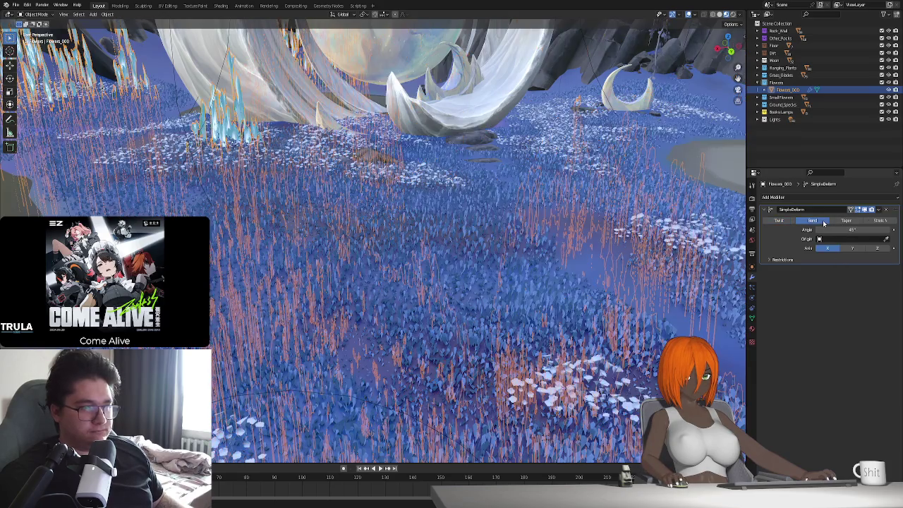
click(846, 221)
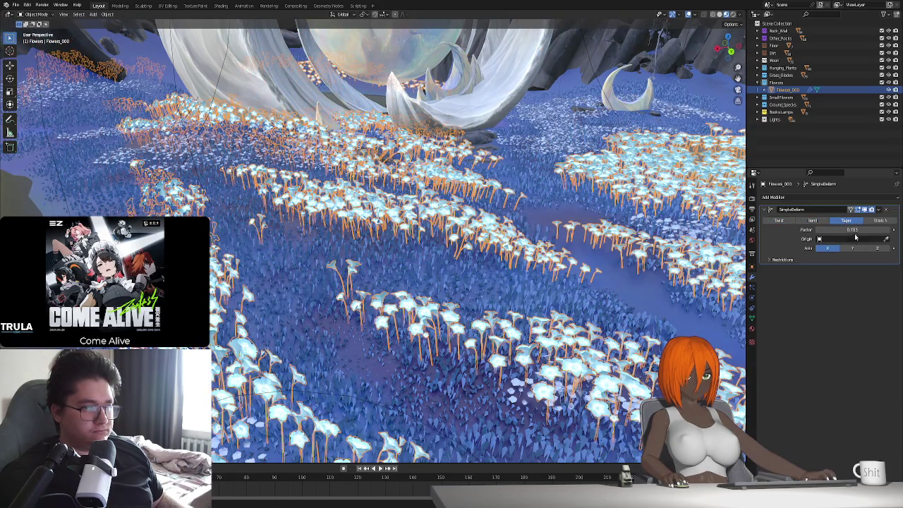
drag(855, 231, 877, 223)
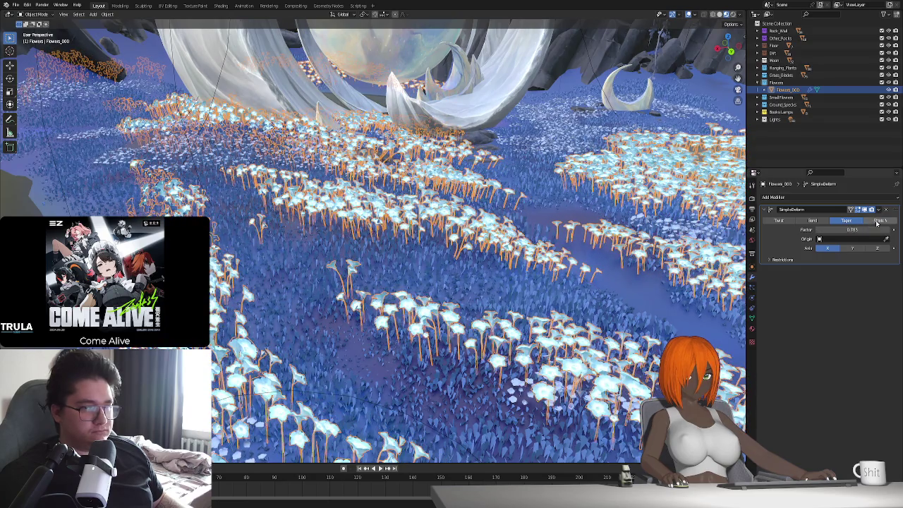
click(877, 223)
- Try the Y, Z and X deform axes, then delete the Simple Deform modifier
click(846, 221)
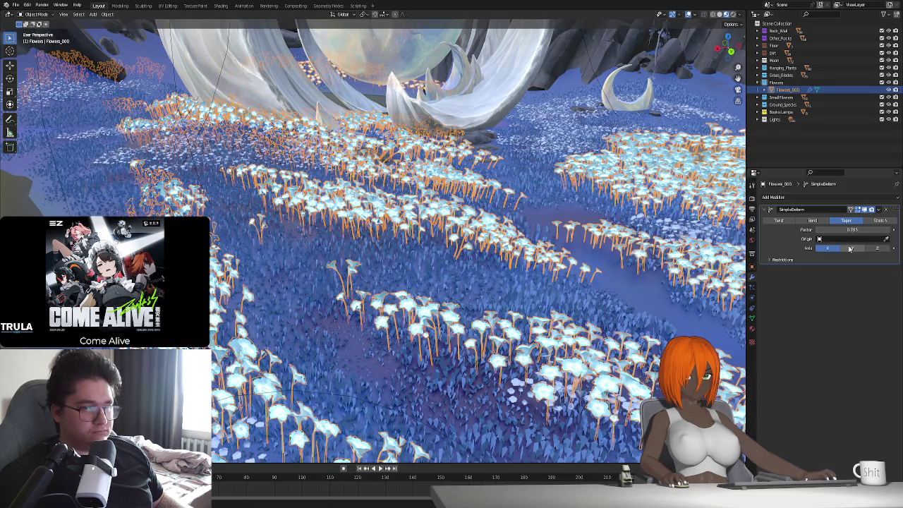
click(850, 248)
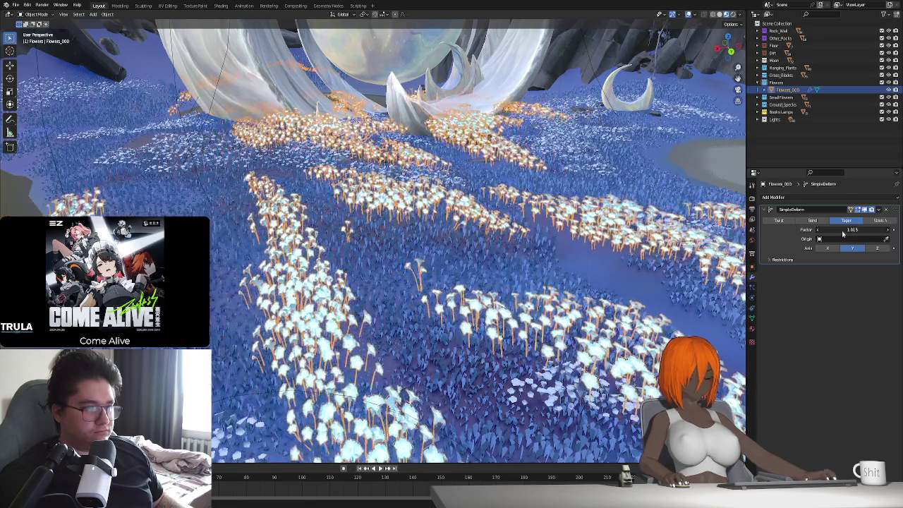
click(877, 249)
click(828, 248)
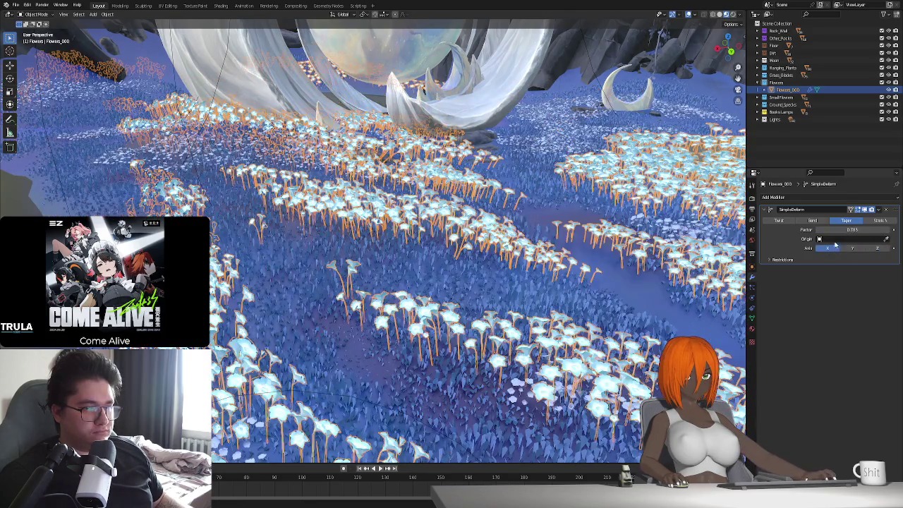
click(887, 211)
click(867, 198)
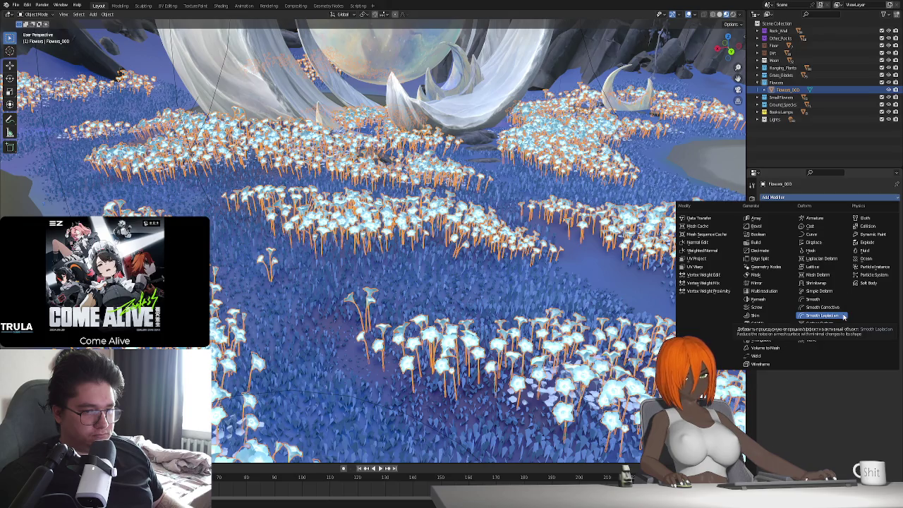
- Add a Wave modifier with 0.5 m height and preview it in playback
click(811, 341)
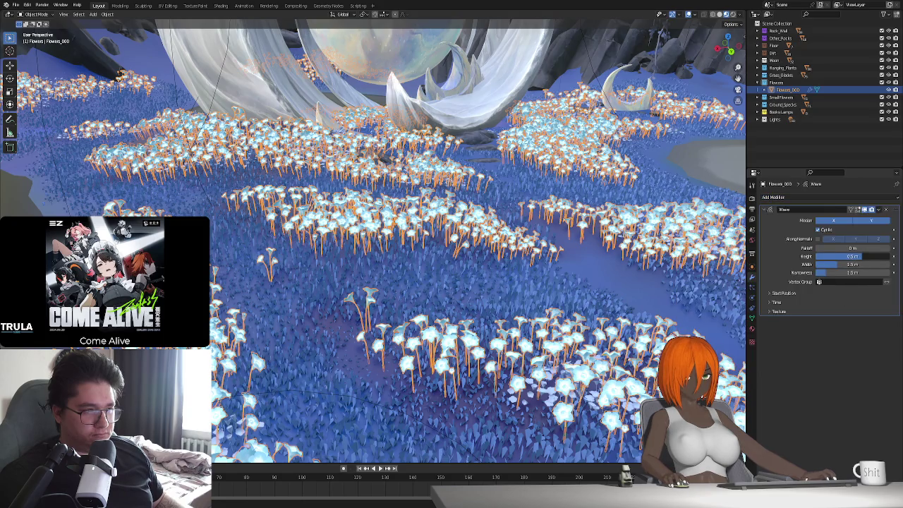
mouse_move(853, 256)
mouse_down()
mouse_move(859, 261)
mouse_move(868, 248)
mouse_up()
key(space)
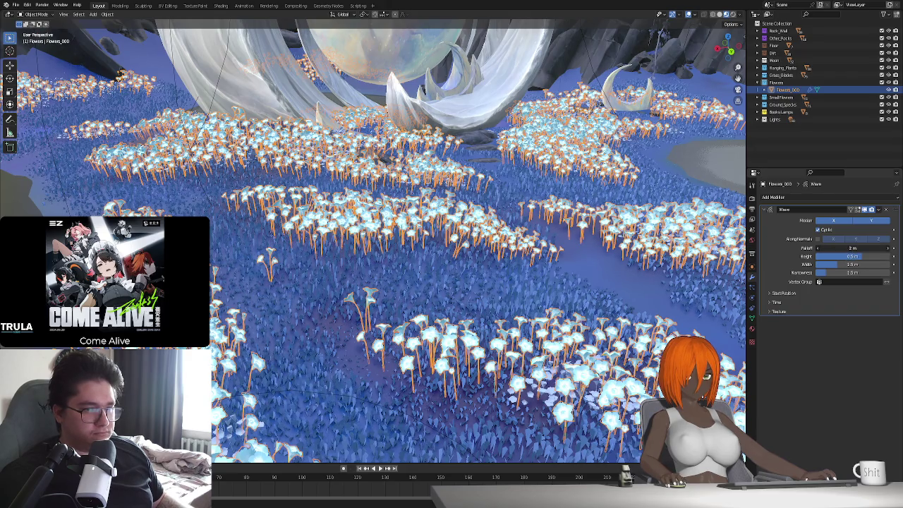
key(space)
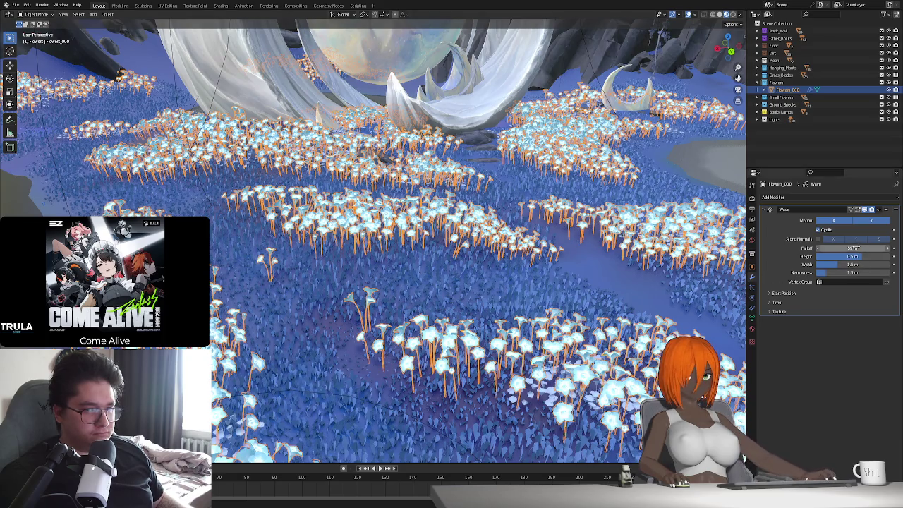
- Lower the wave falloff to 0 m, expand the Time settings, and replay in solid shading
drag(862, 250, 847, 249)
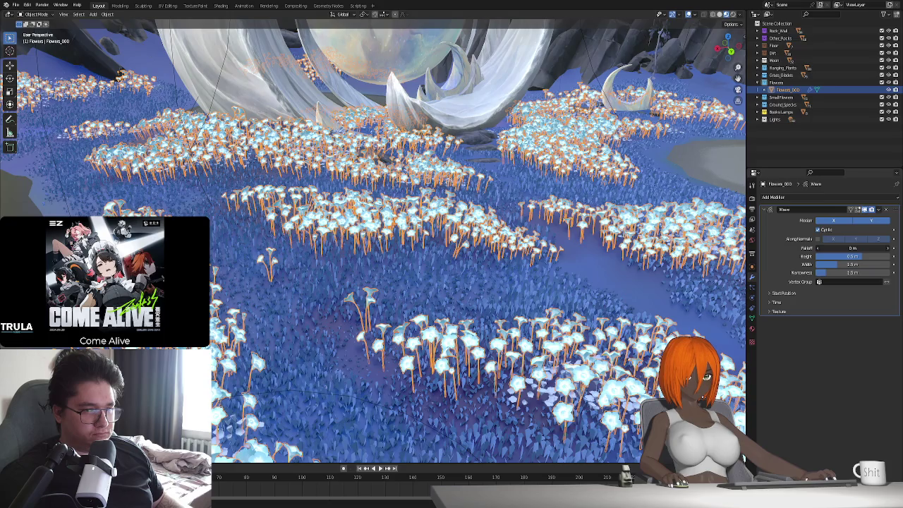
click(780, 306)
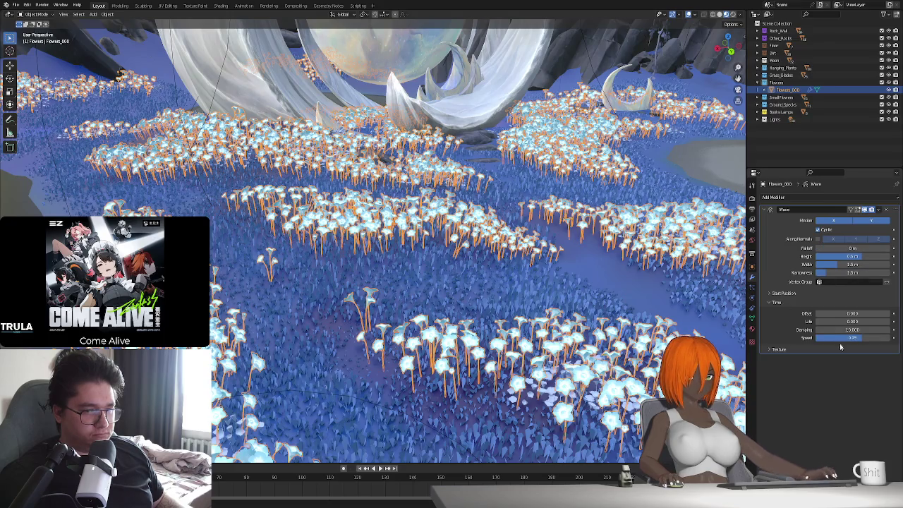
key(space)
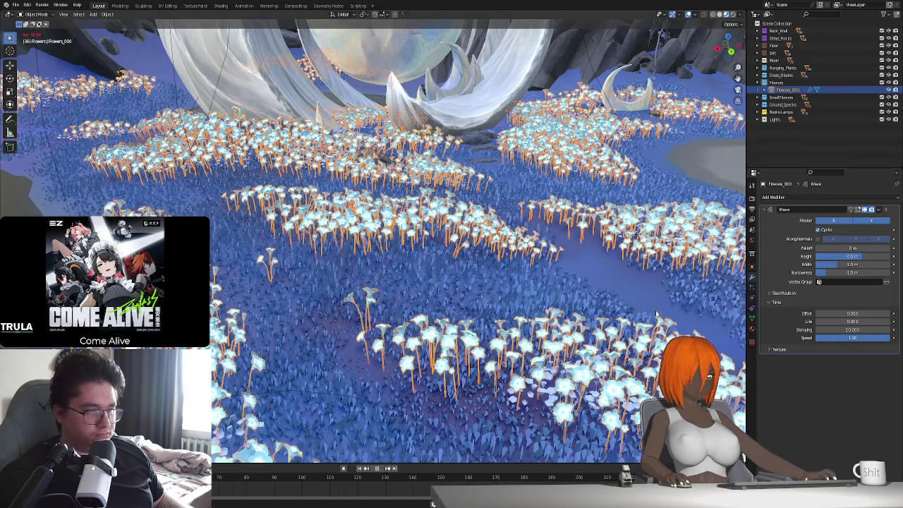
key(Escape)
middle_drag(655, 315, 494, 282)
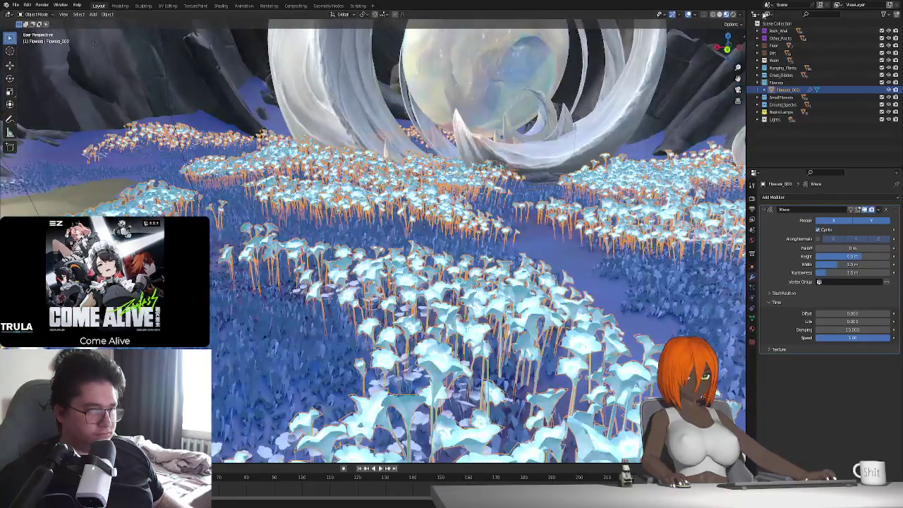
click(720, 15)
key(space)
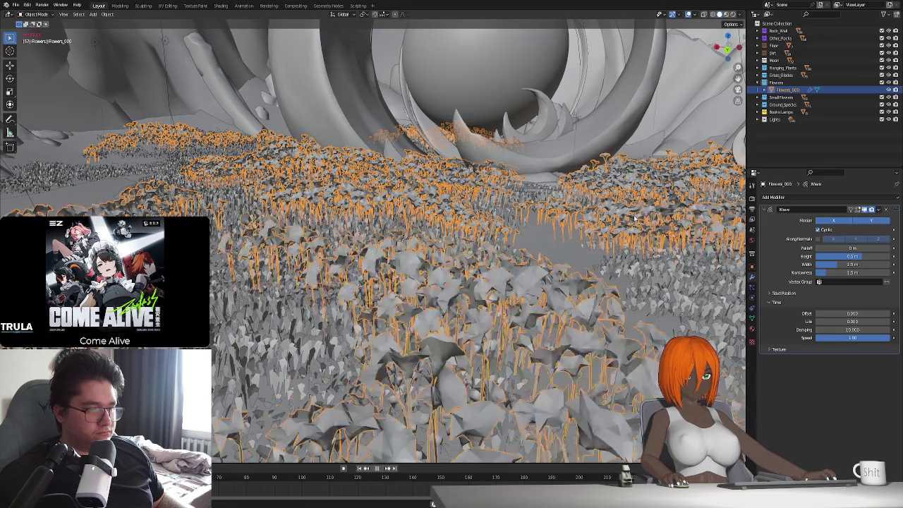
- Set the Wave speed to 0.09 and replay the animation to check the slower ripple
key(Escape)
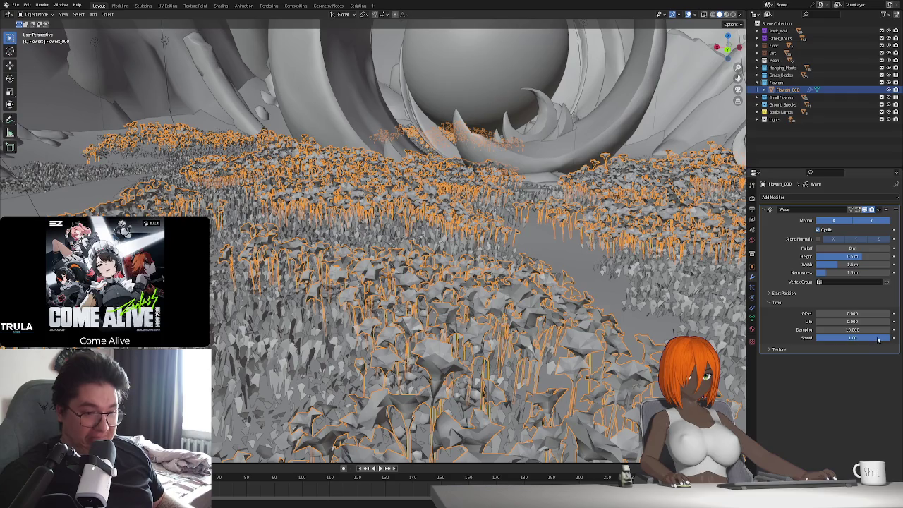
drag(878, 338, 853, 338)
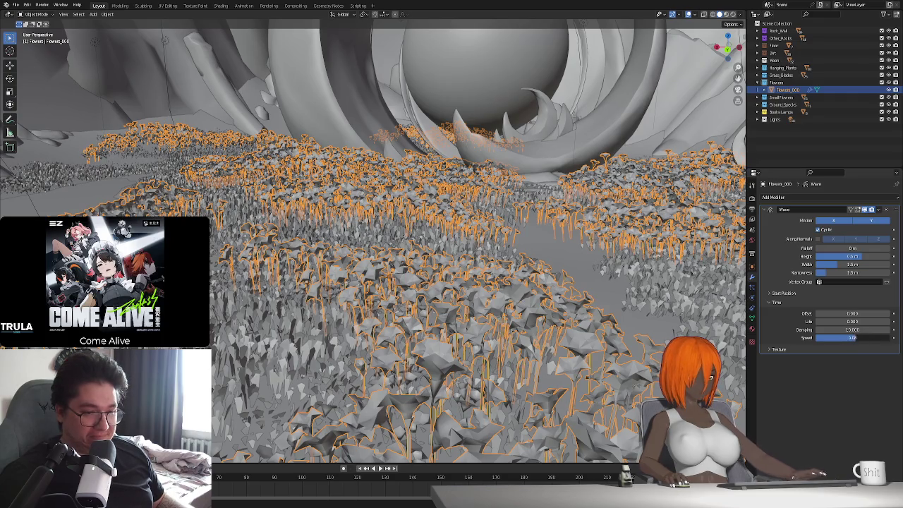
text(0.09)
key(Return)
key(space)
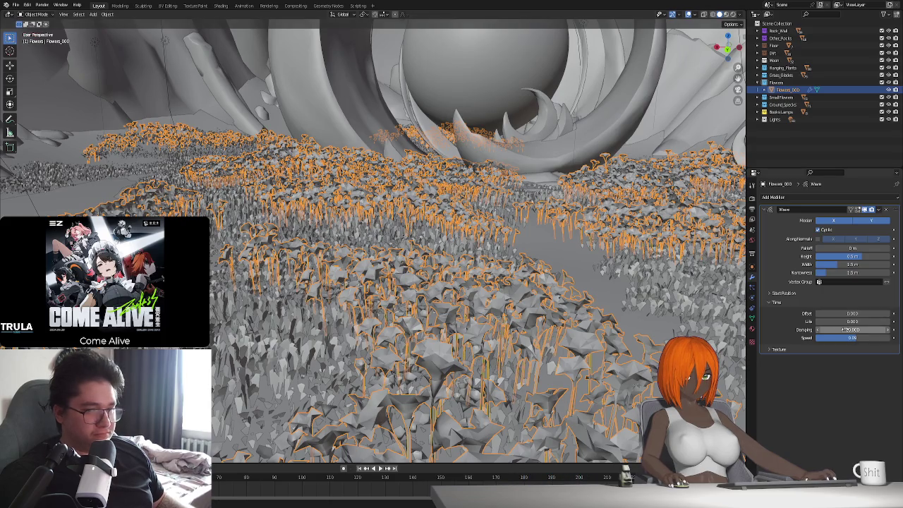
key(space)
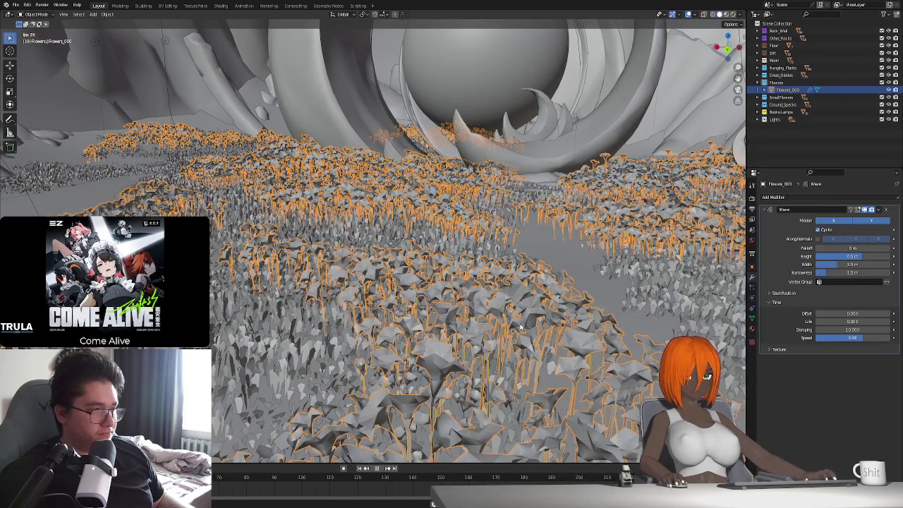
key(Escape)
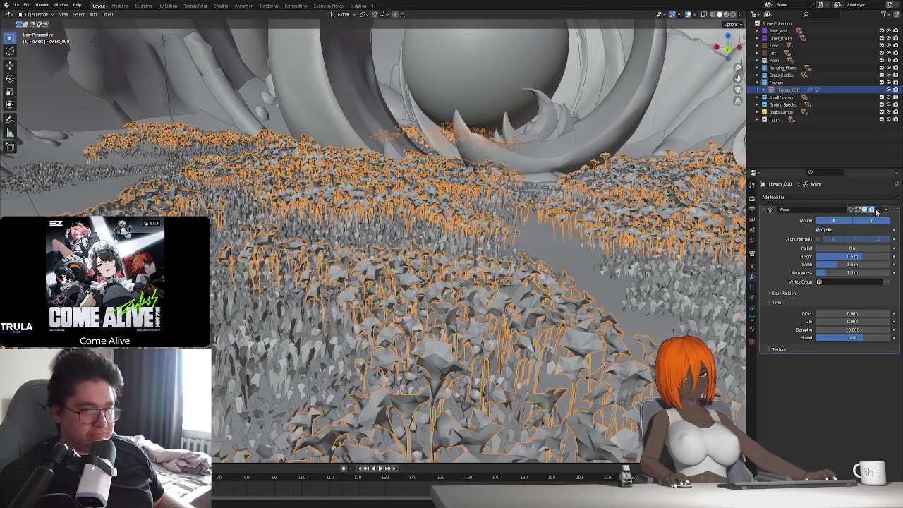
click(866, 199)
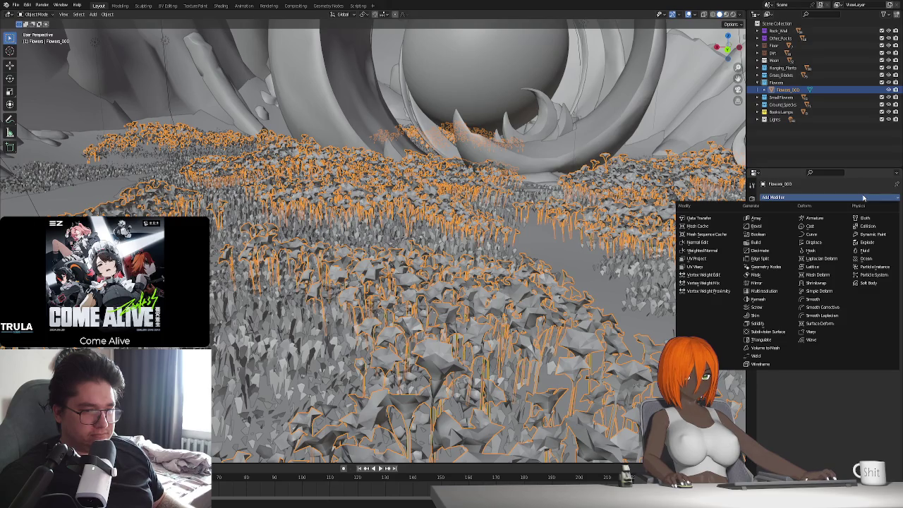
- Add a Smooth modifier, preview a higher factor, cancel it, and delete the modifier
click(824, 300)
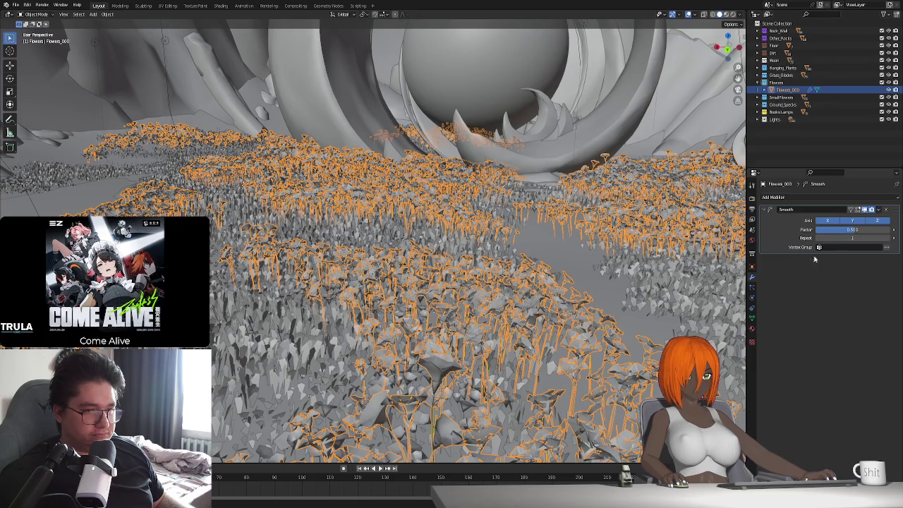
drag(852, 230, 875, 229)
key(Escape)
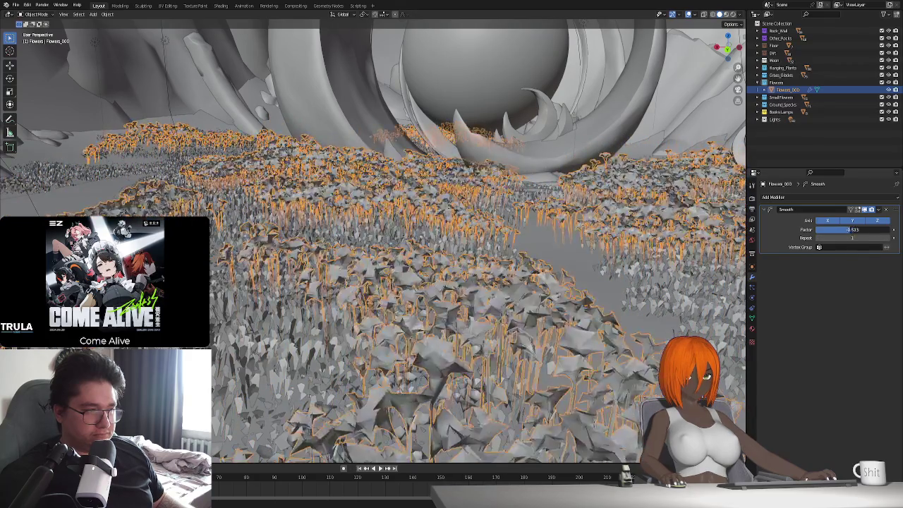
click(886, 209)
click(870, 198)
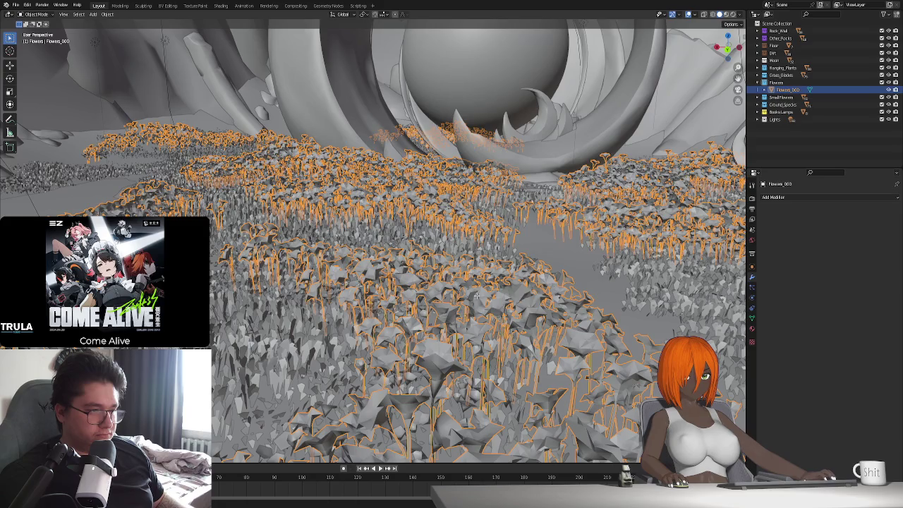
key(Tab)
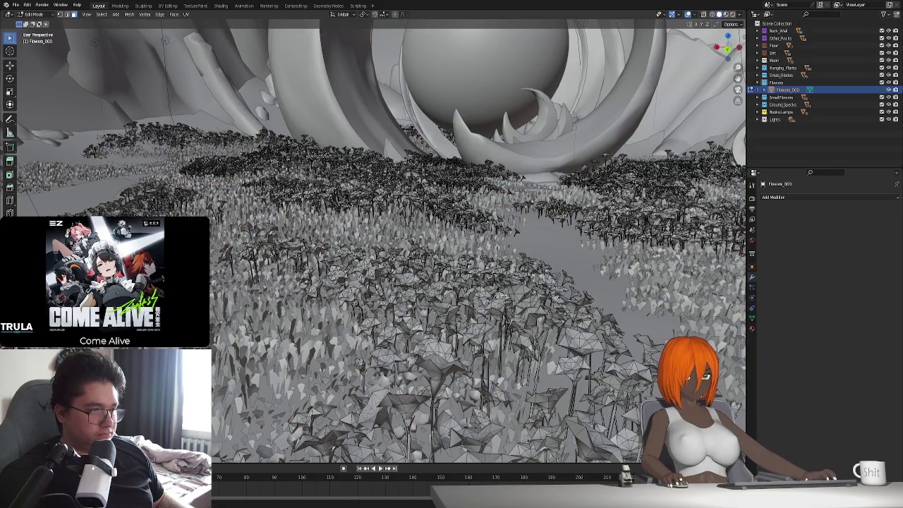
middle_drag(496, 300, 471, 314)
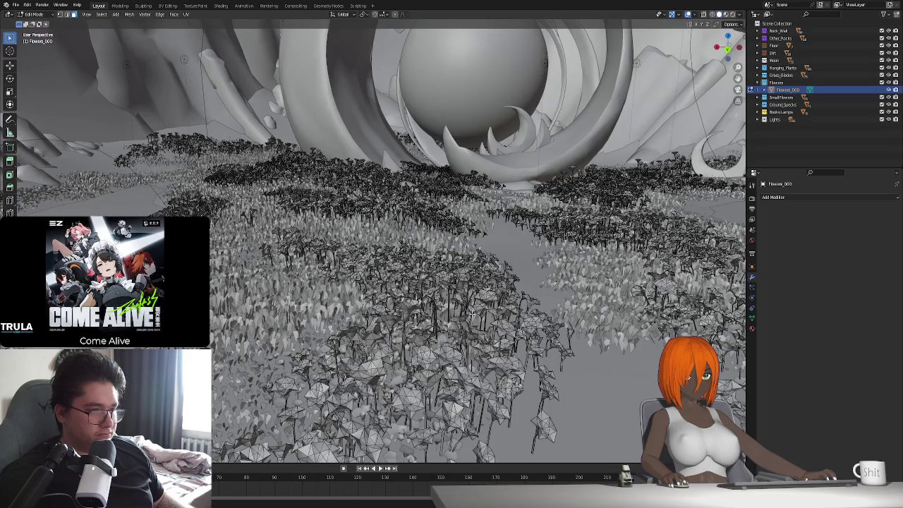
middle_drag(396, 309, 404, 321)
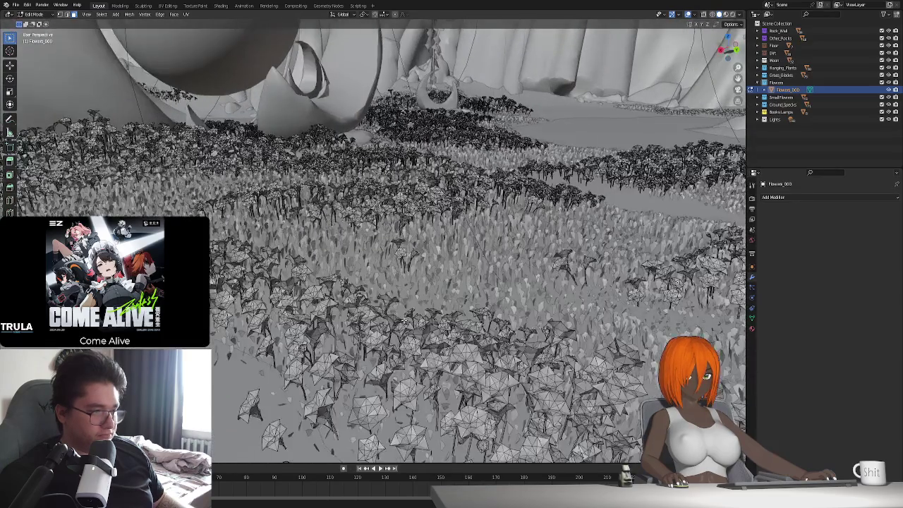
key(Tab)
middle_drag(407, 319, 498, 319)
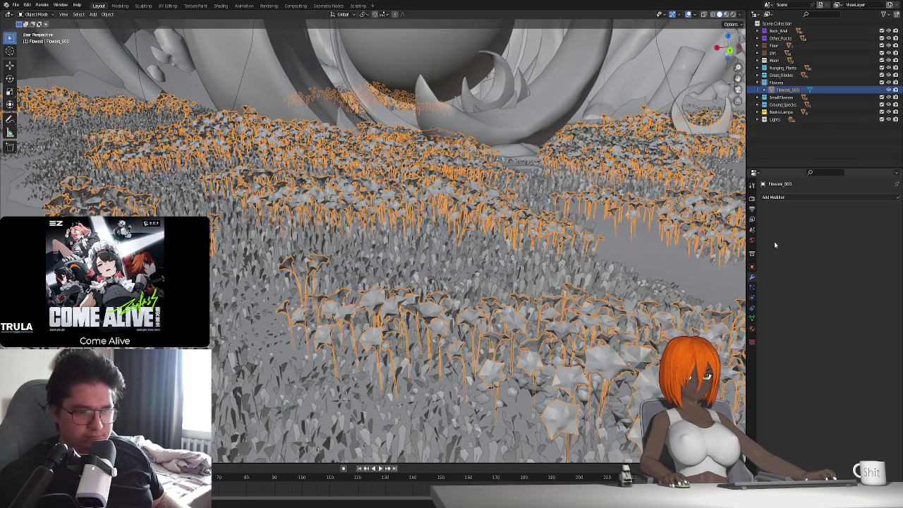
click(800, 197)
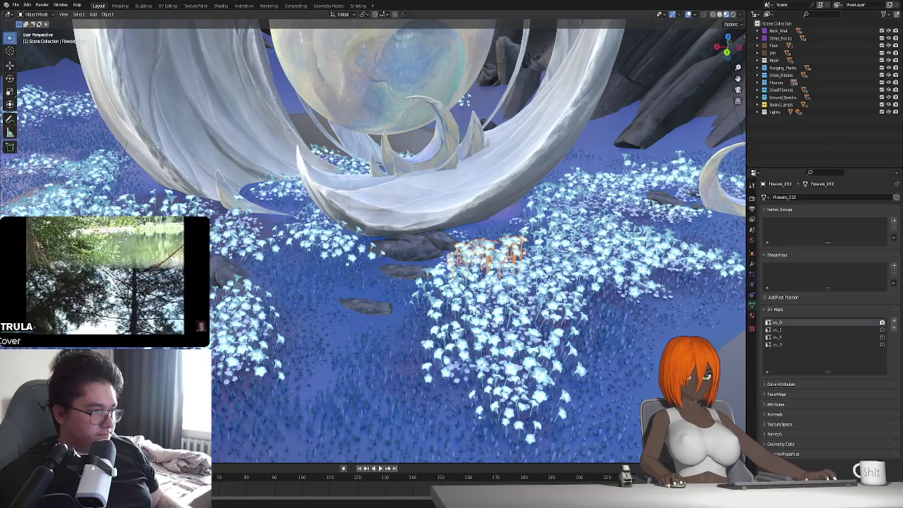
- Orbit around the Flowers_232 clump and display its empty modifier stack
mouse_move(516, 308)
middle_down()
mouse_move(458, 303)
mouse_move(489, 300)
middle_up()
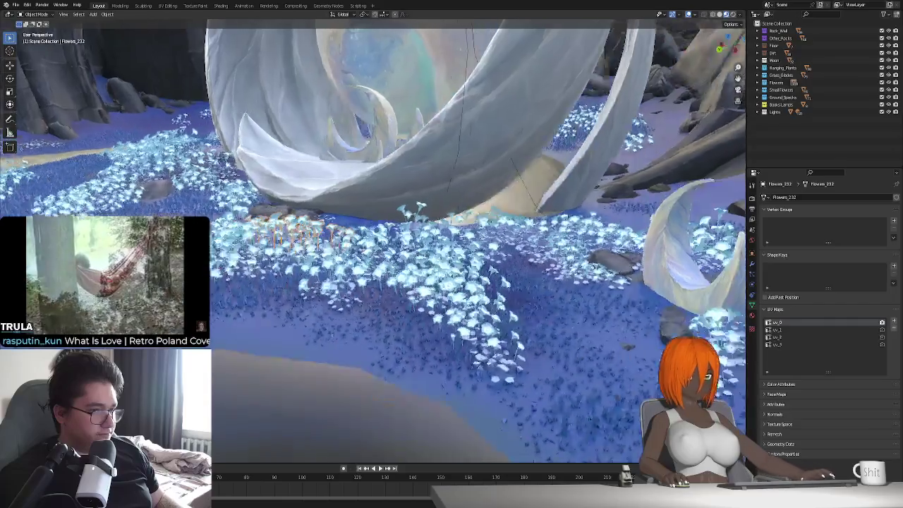
scroll(489, 300, up, 2)
scroll(489, 300, up, 2)
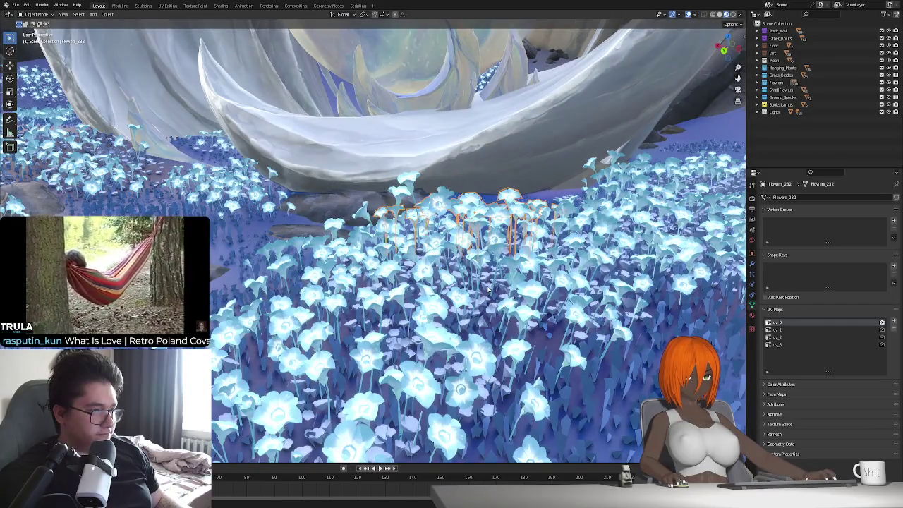
click(753, 264)
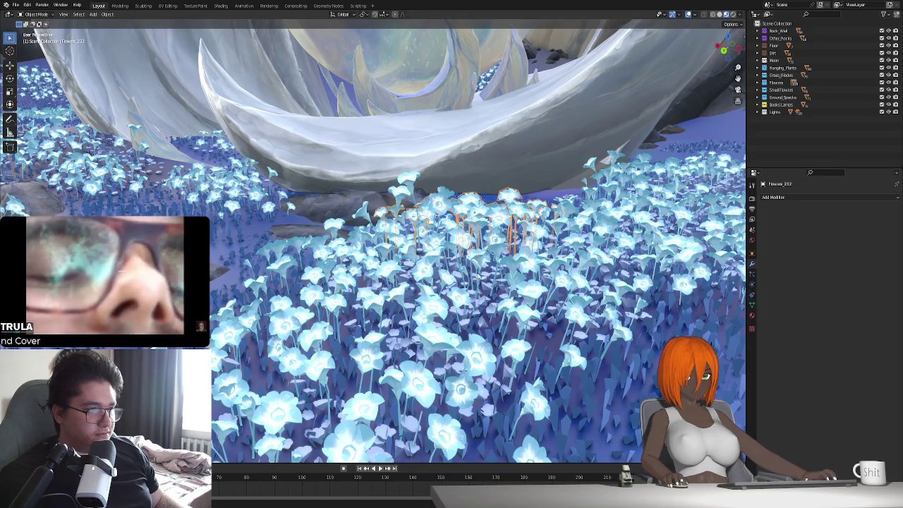
middle_drag(480, 277, 499, 280)
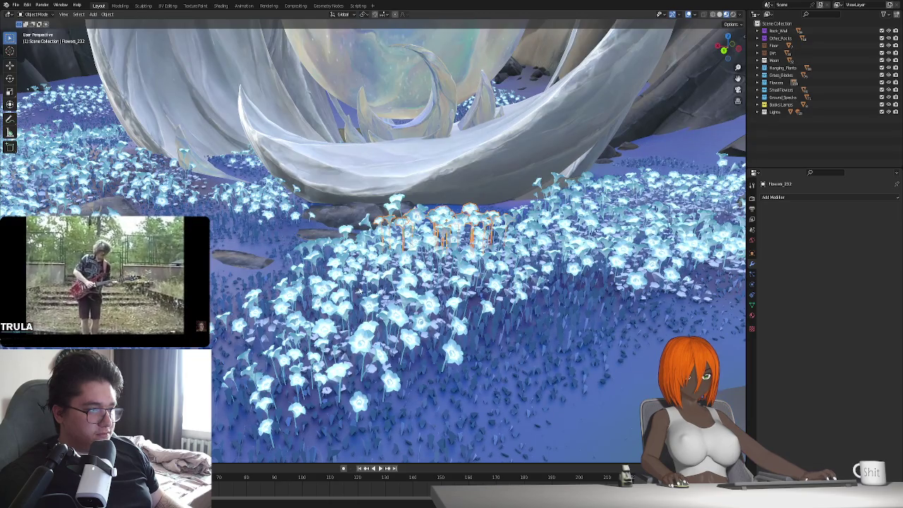
middle_drag(358, 290, 572, 233)
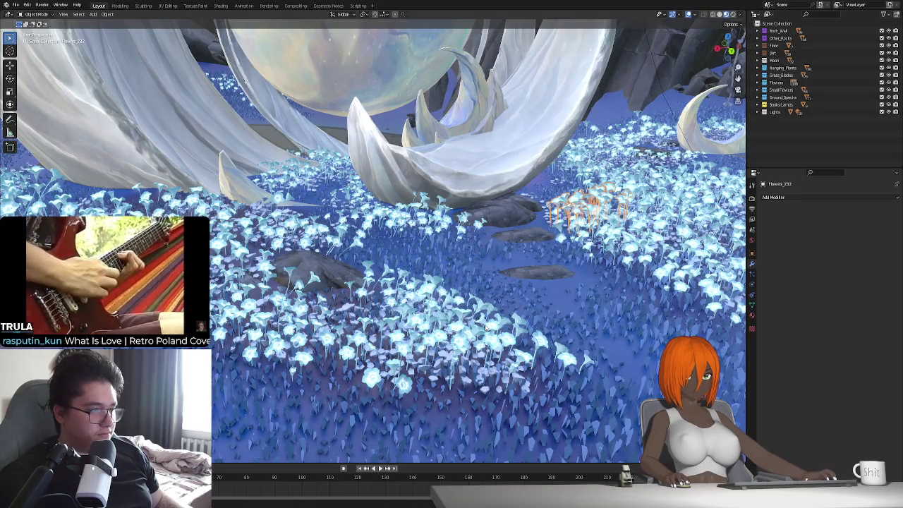
scroll(471, 332, up, 2)
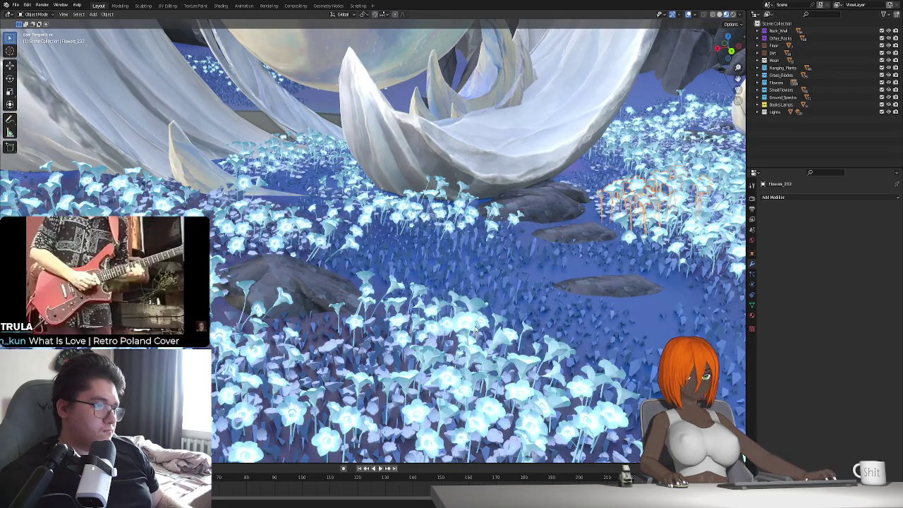
middle_drag(593, 251, 670, 205)
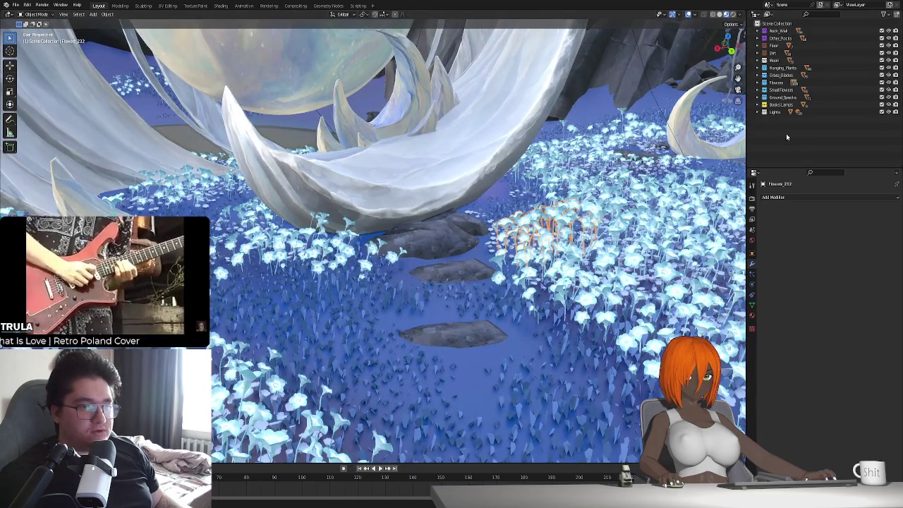
- Create a new collection in the Outliner and rename it 'Scene'
right_click(787, 137)
click(777, 135)
click(783, 120)
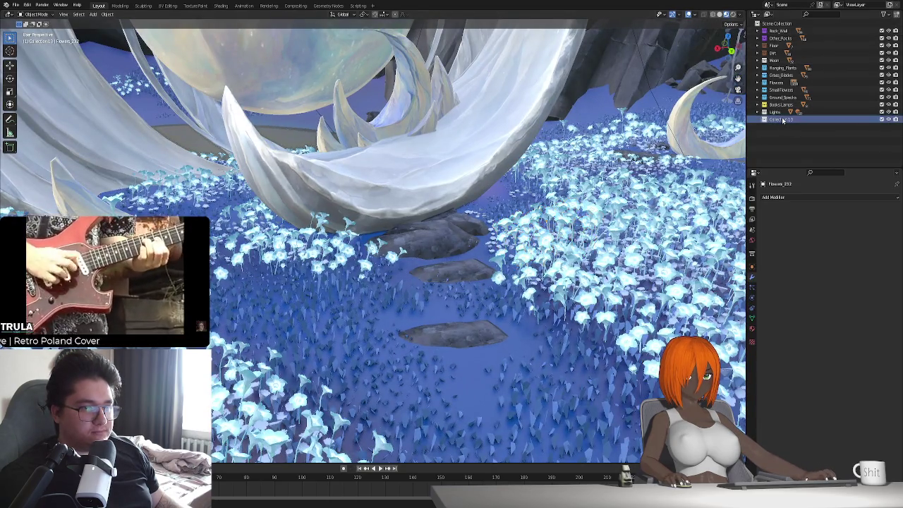
double_click(783, 120)
key(BackSpace)
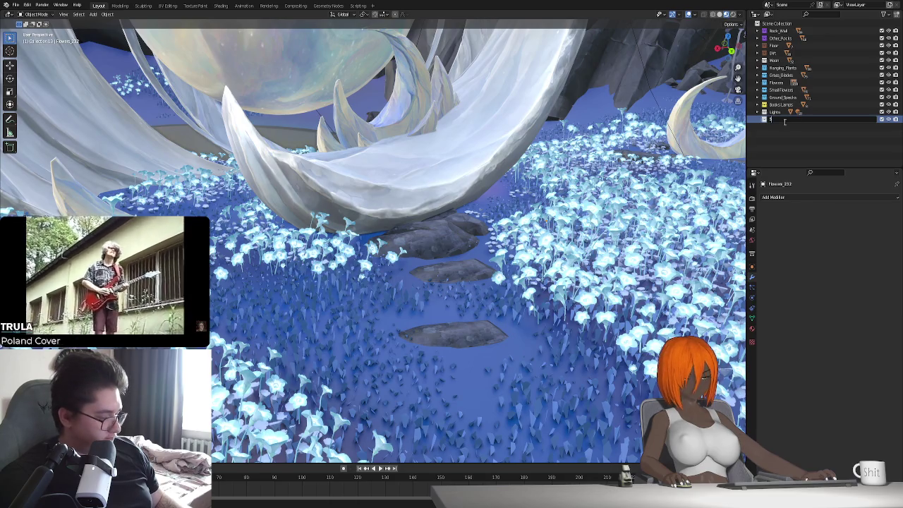
text(Scene)
key(Return)
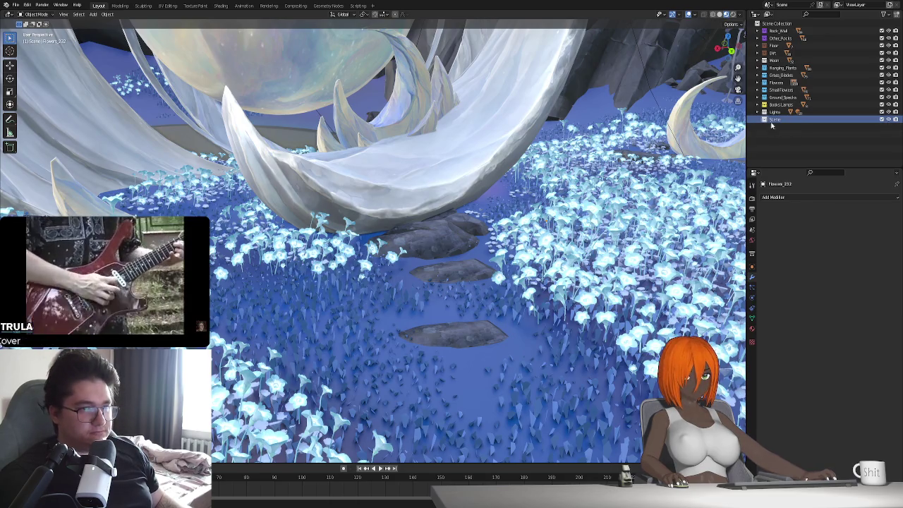
- Move all collections from Rock_Wall onward into Scene, collapse it, and toggle its visibility
right_click(764, 123)
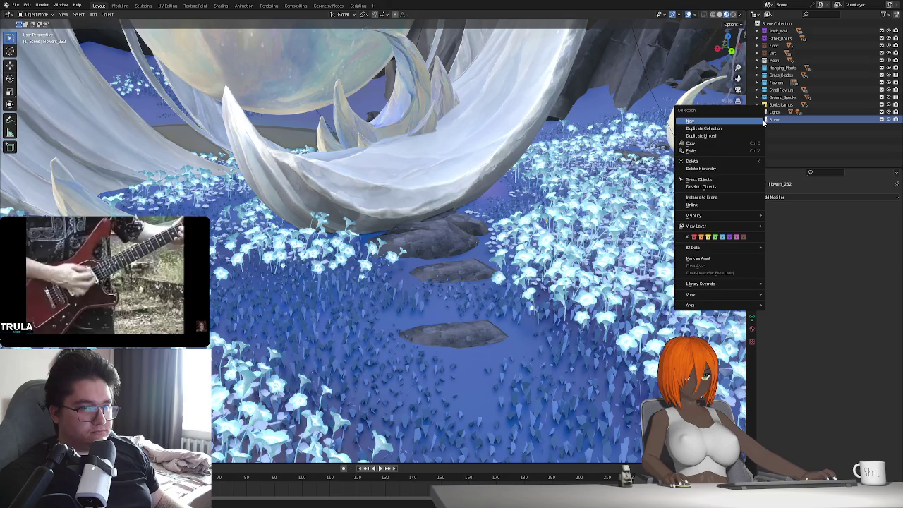
click(780, 31)
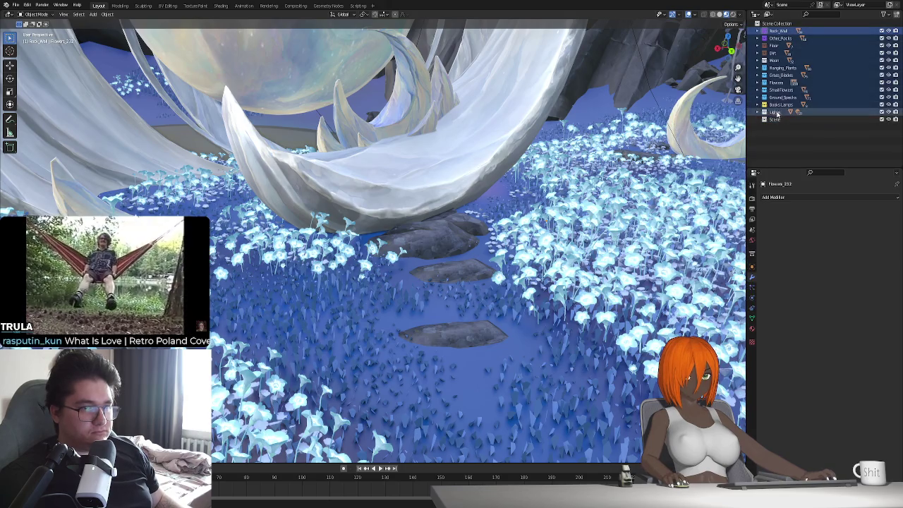
drag(776, 113, 775, 119)
click(758, 31)
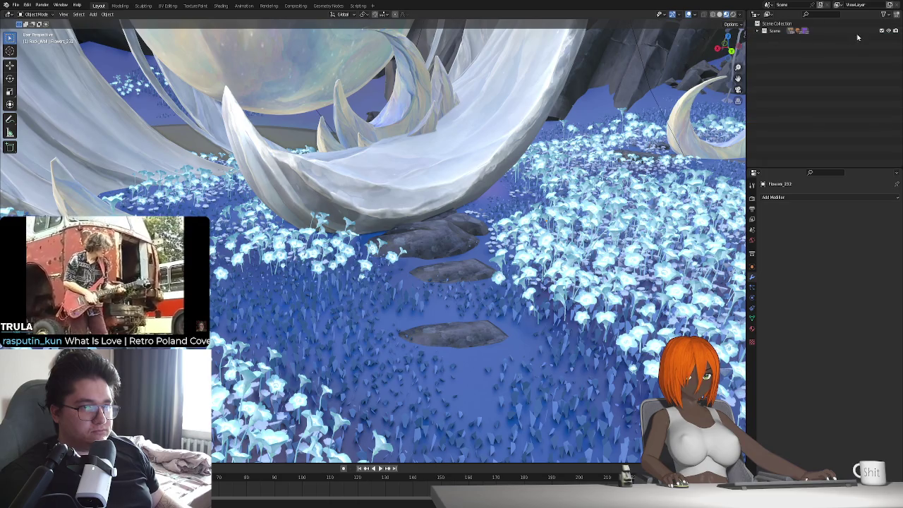
click(884, 14)
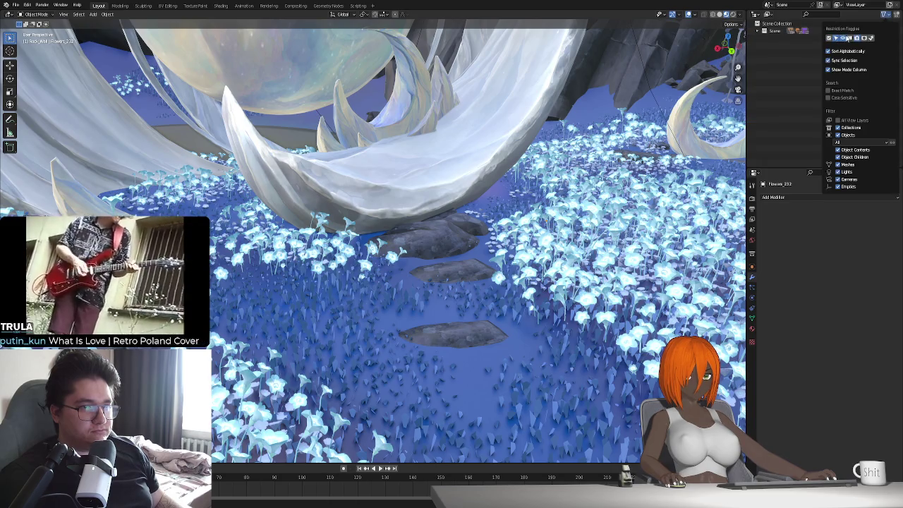
click(875, 31)
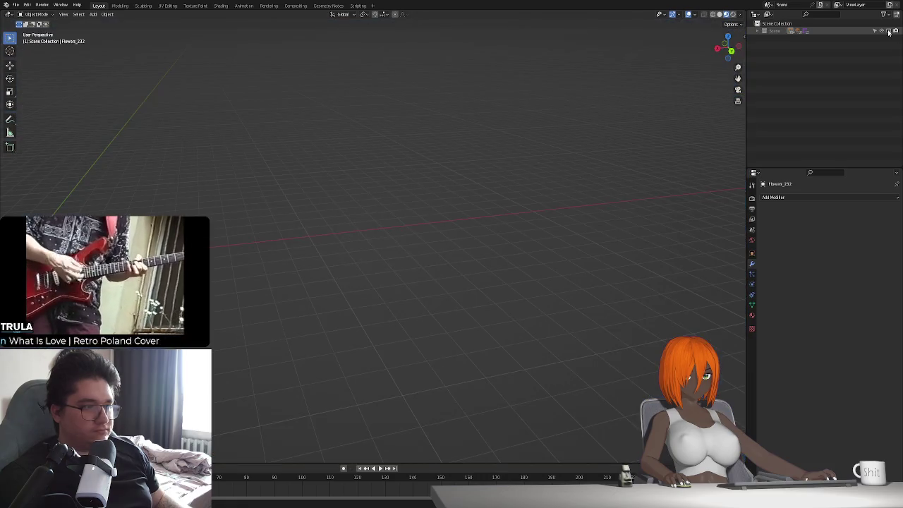
click(875, 31)
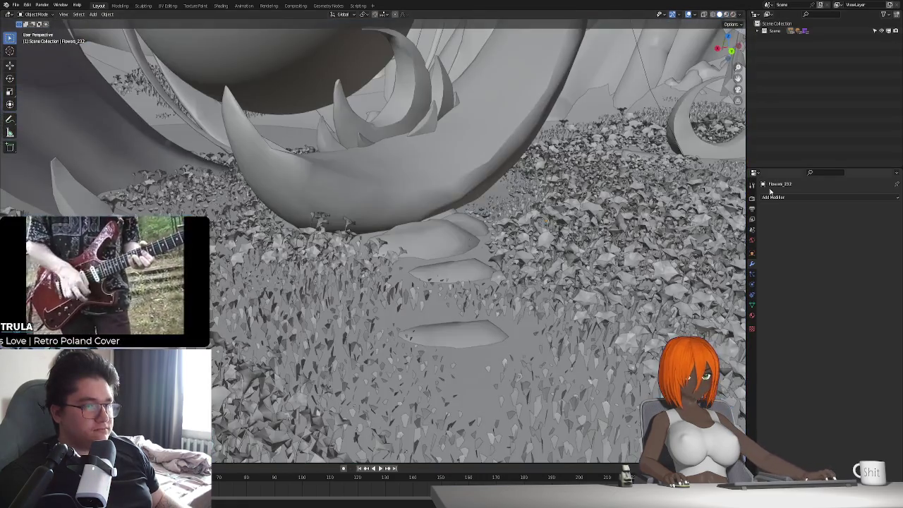
- Set the viewport object colour to Random and cycle through several studio lights
click(739, 14)
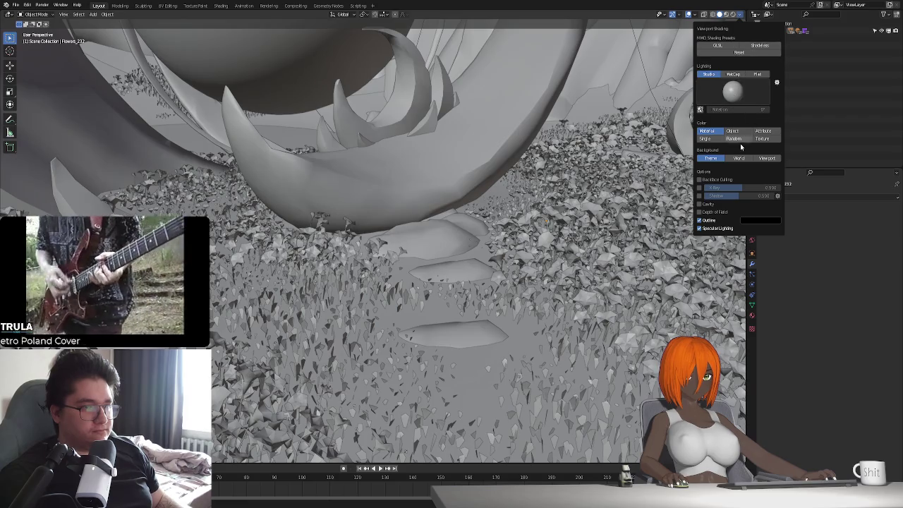
click(734, 139)
click(736, 93)
click(739, 120)
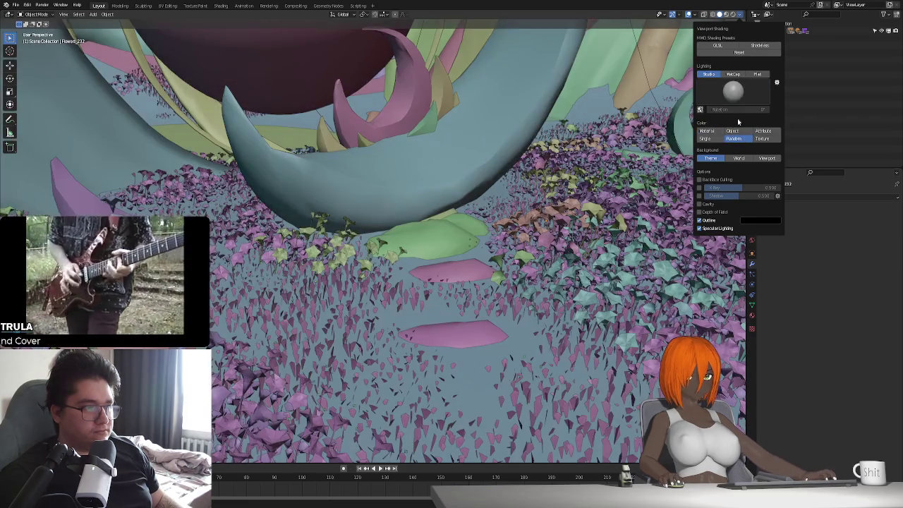
click(734, 90)
click(757, 121)
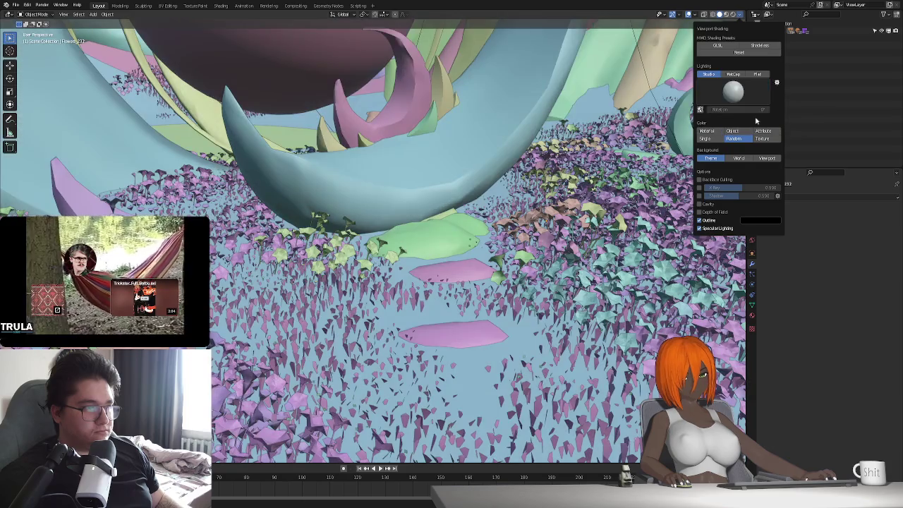
click(734, 90)
click(774, 118)
- Settle on another studio light and select the Grass_Blades_000 object
click(734, 91)
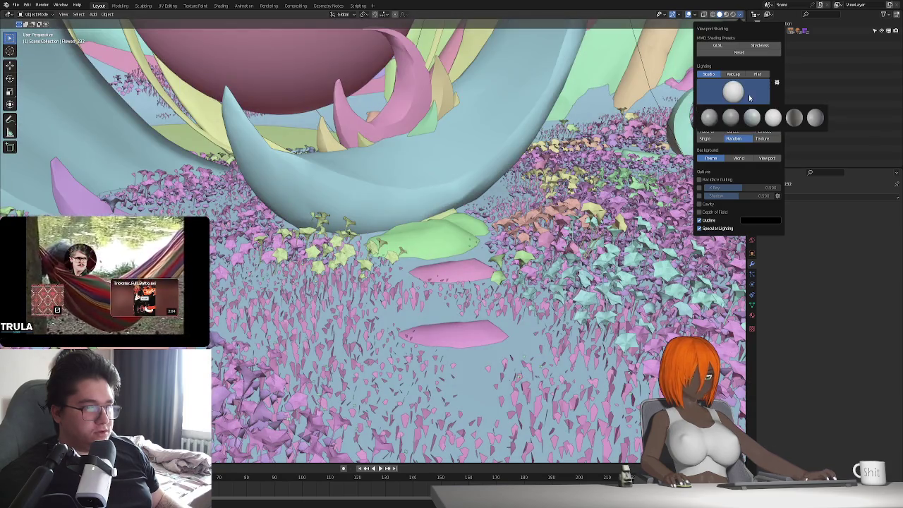
click(791, 119)
click(733, 90)
click(710, 120)
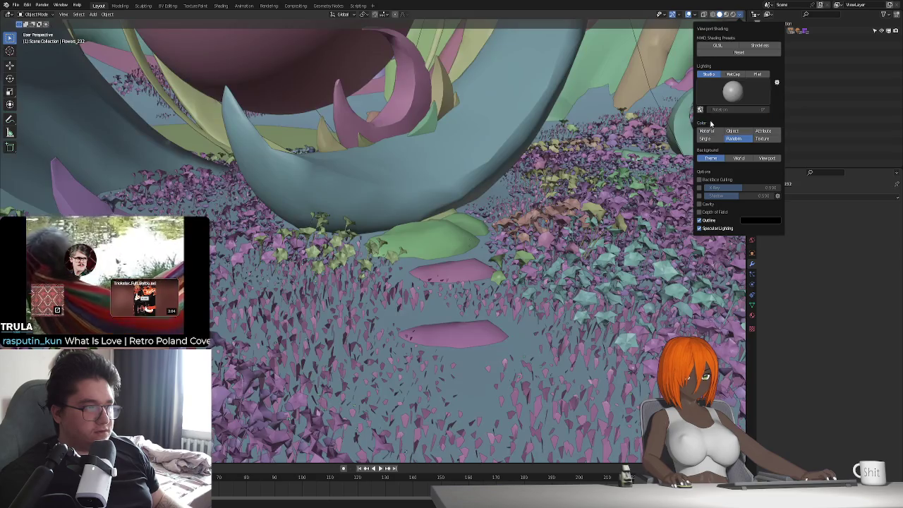
click(734, 91)
click(727, 119)
mouse_move(427, 241)
middle_down()
mouse_move(365, 266)
mouse_move(402, 265)
middle_up()
click(420, 283)
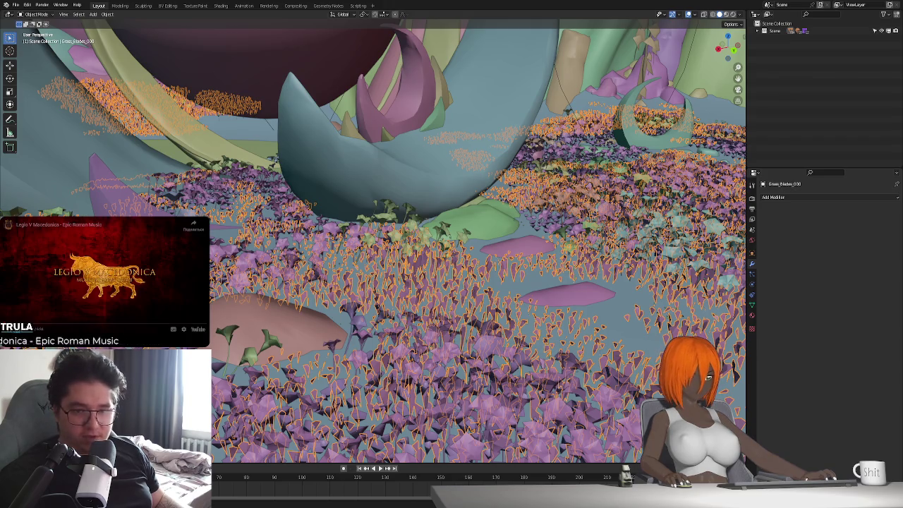
- Add a new collection and name it 'Stnstone' for the Sandrone rig
middle_drag(487, 219, 515, 208)
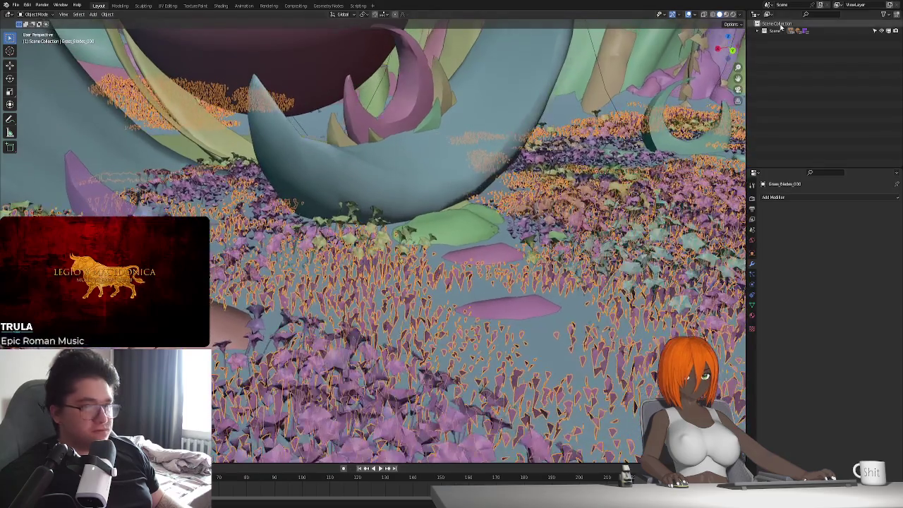
click(788, 76)
right_click(788, 71)
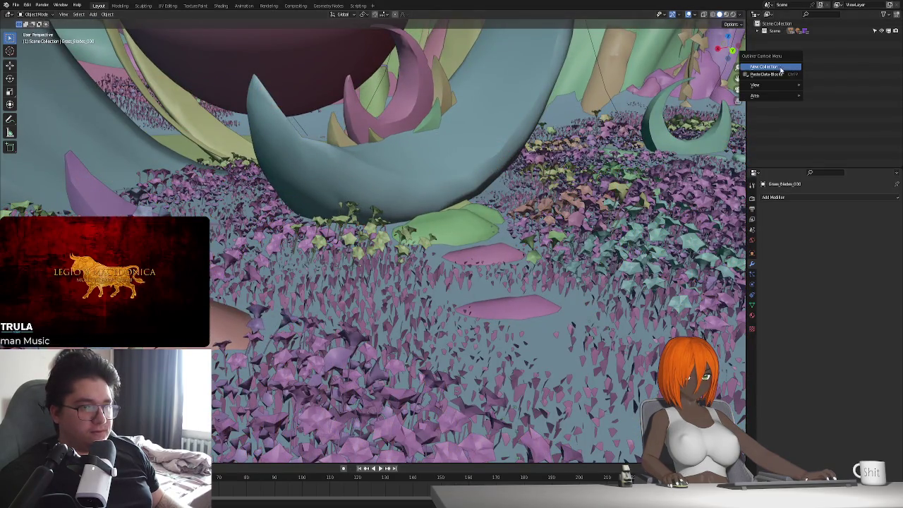
click(777, 64)
double_click(788, 39)
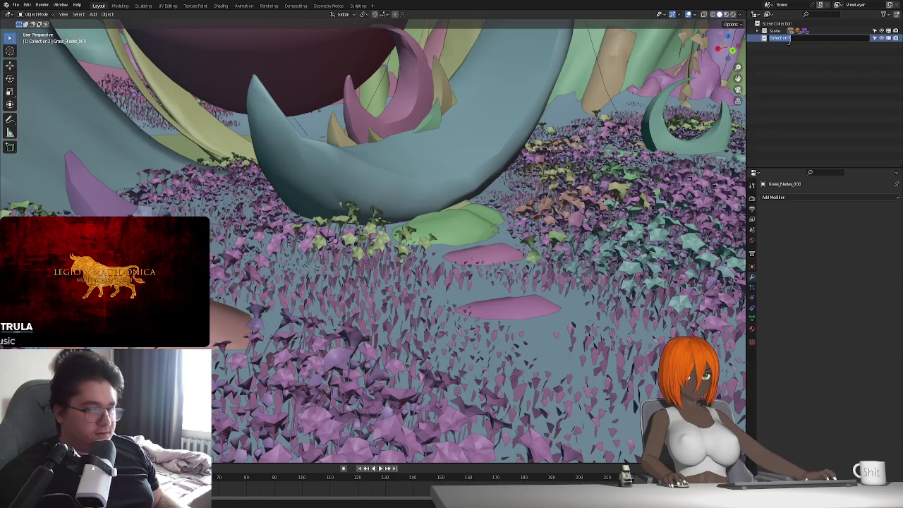
text(Ste)
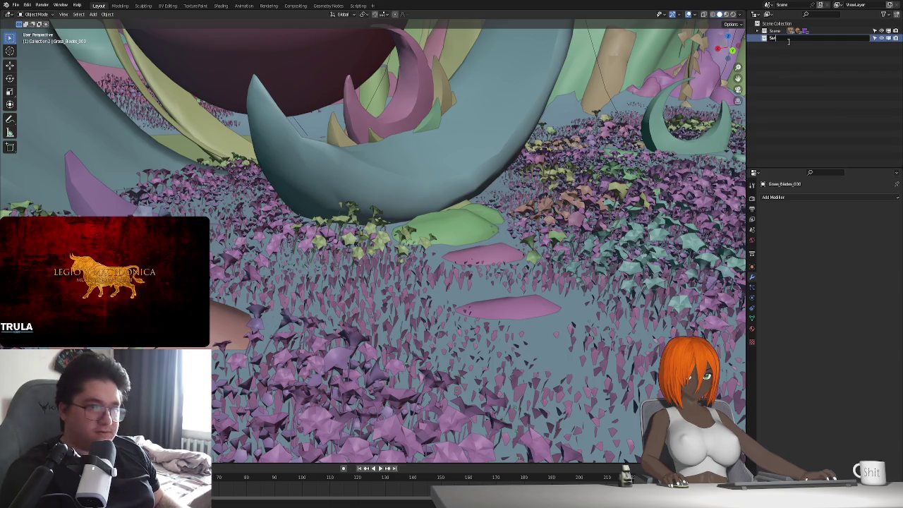
text(nd)
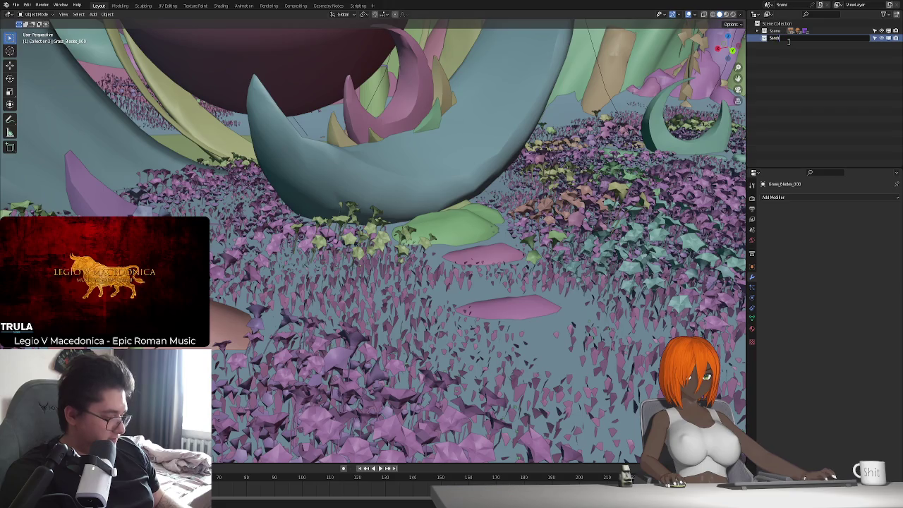
text(stone)
key(Return)
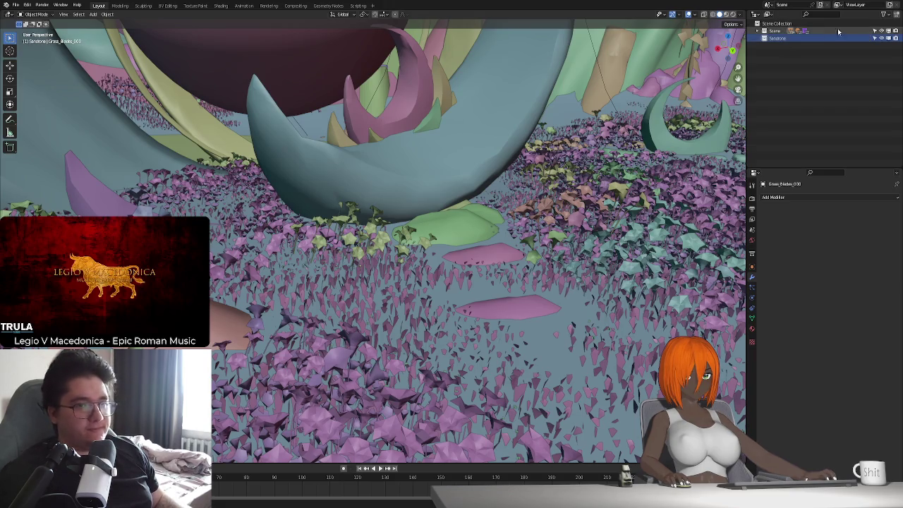
- Exclude the Scene collection and paste in the copied character rig and objects
click(875, 31)
middle_drag(443, 256, 379, 264)
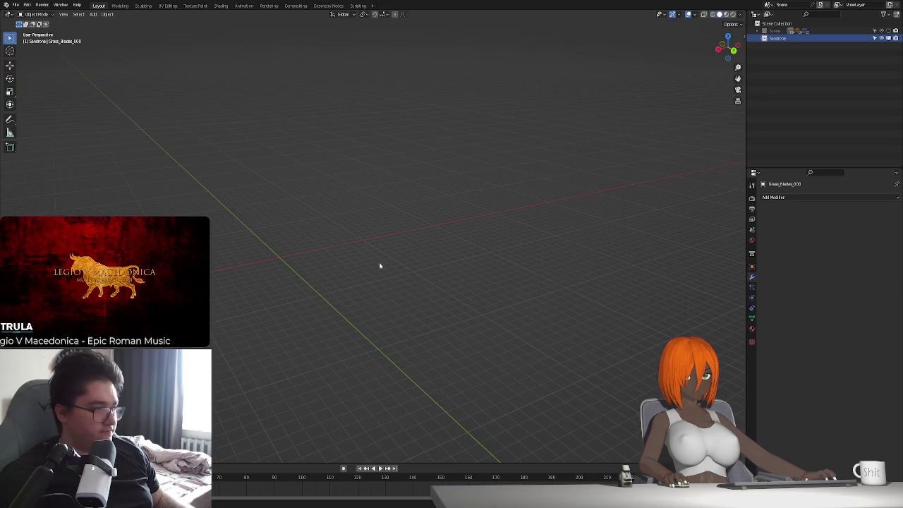
middle_drag(308, 270, 419, 264)
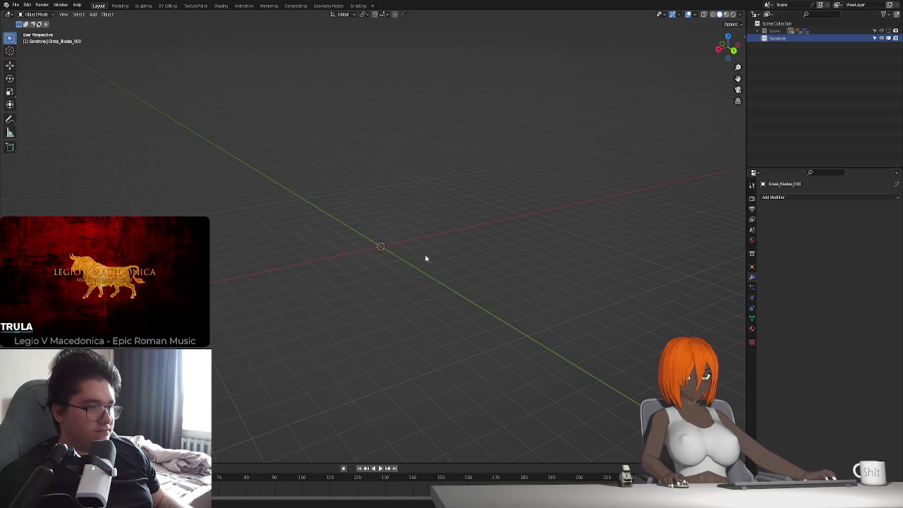
key(ctrl+z)
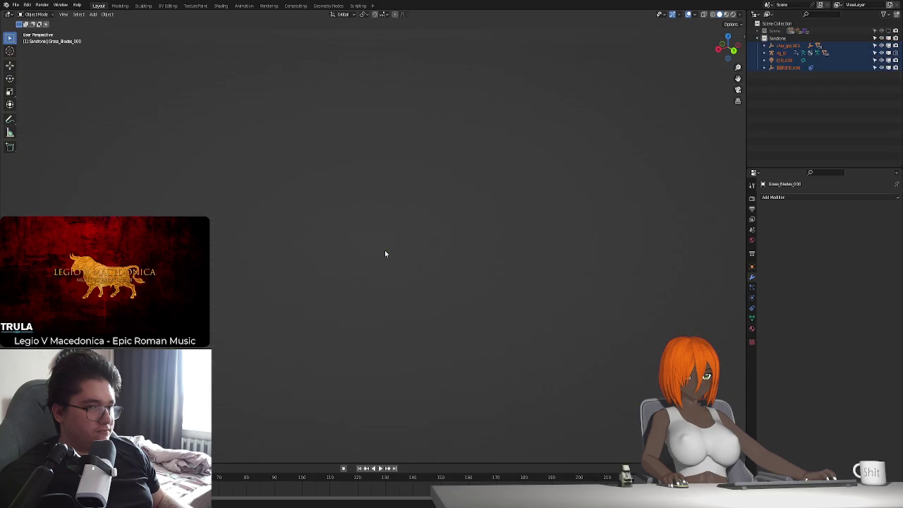
- Select the rig_D armature and enable Normals in the Simplify+ side-panel settings
scroll(394, 256, down, 8)
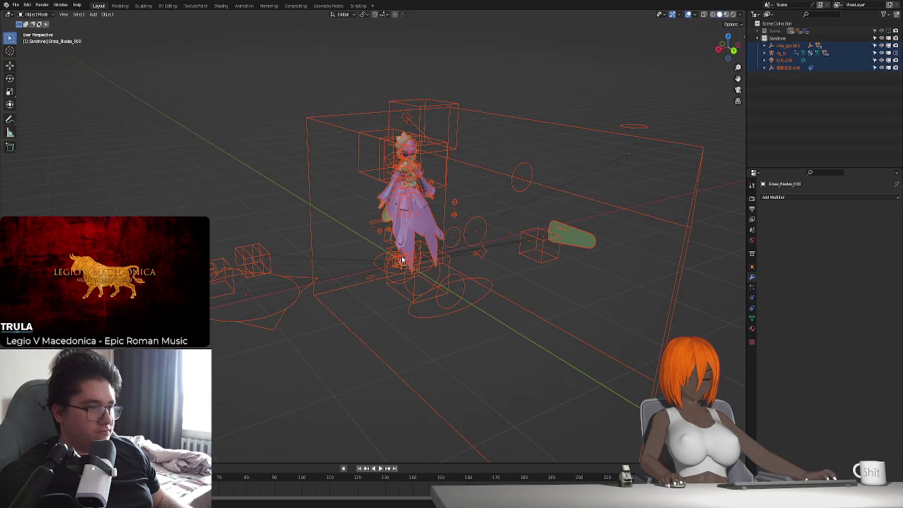
scroll(403, 258, down, 4)
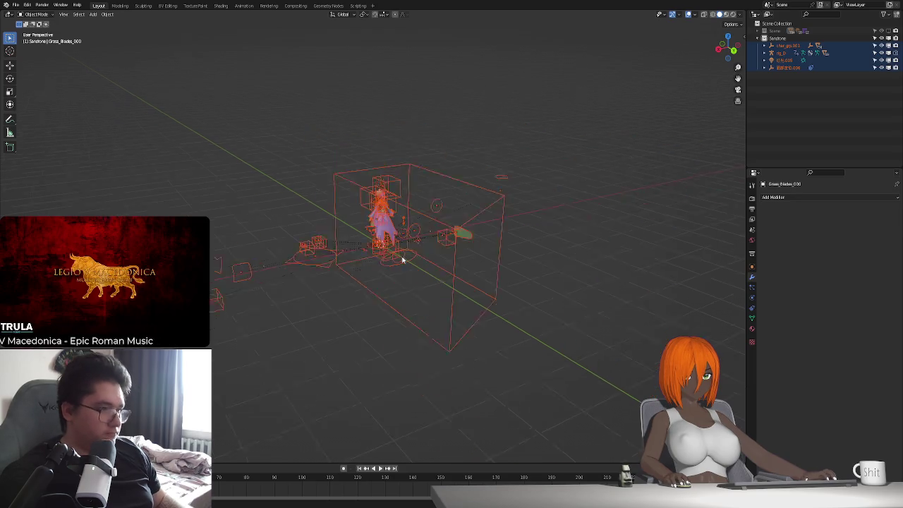
scroll(393, 258, down, 2)
mouse_move(393, 258)
middle_down()
mouse_move(515, 269)
mouse_move(395, 258)
middle_up()
scroll(367, 262, up, 3)
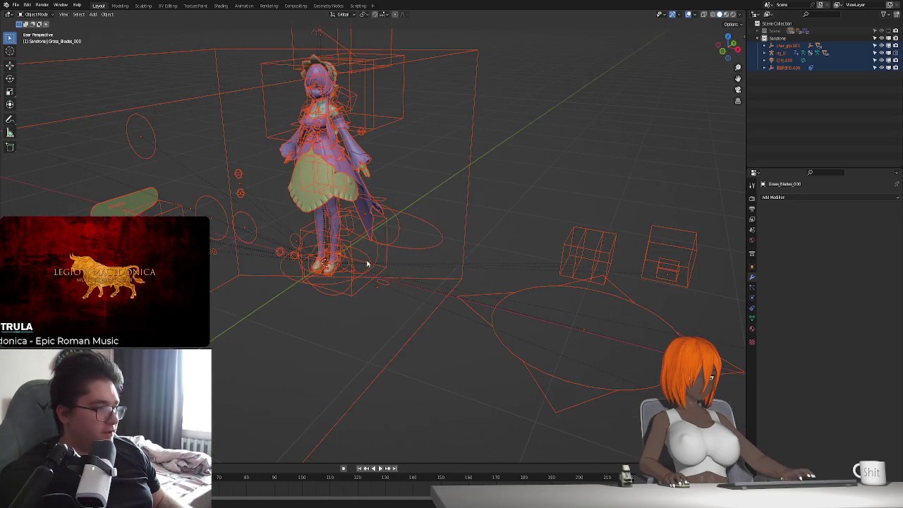
click(368, 261)
scroll(368, 256, down, 3)
click(370, 250)
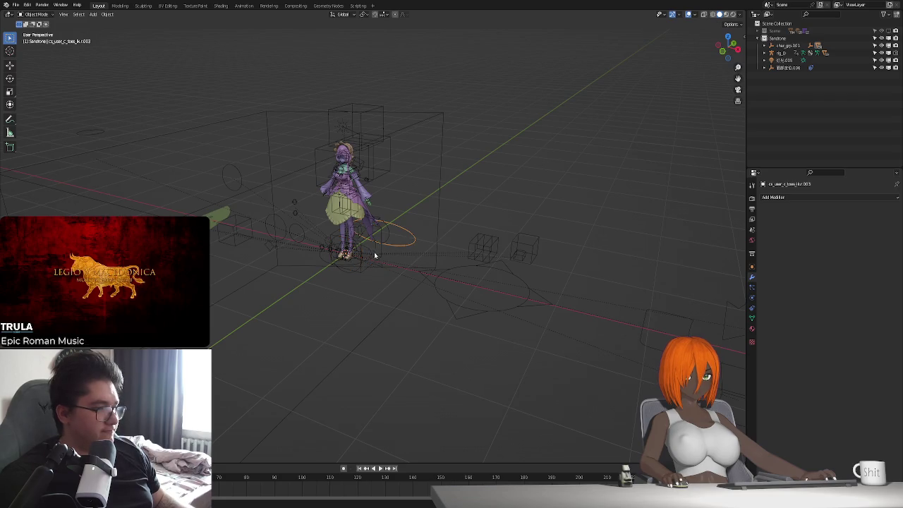
click(374, 252)
key(n)
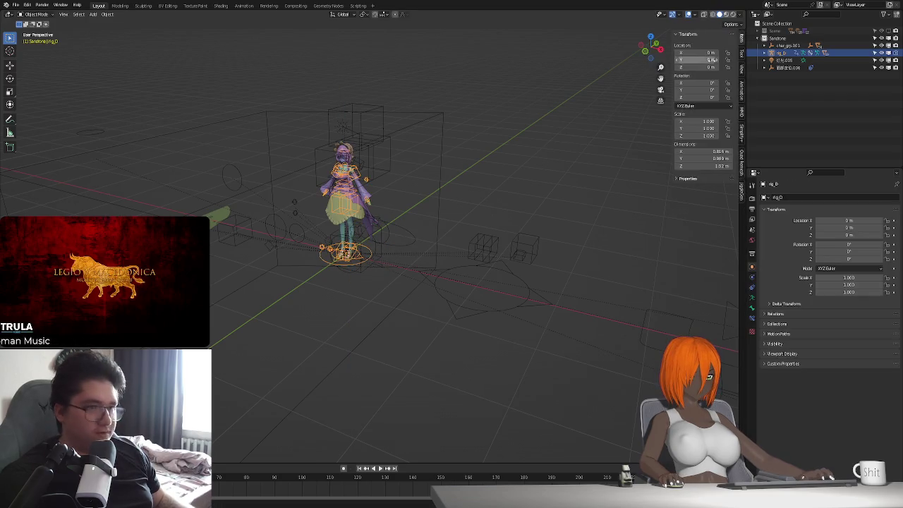
click(741, 132)
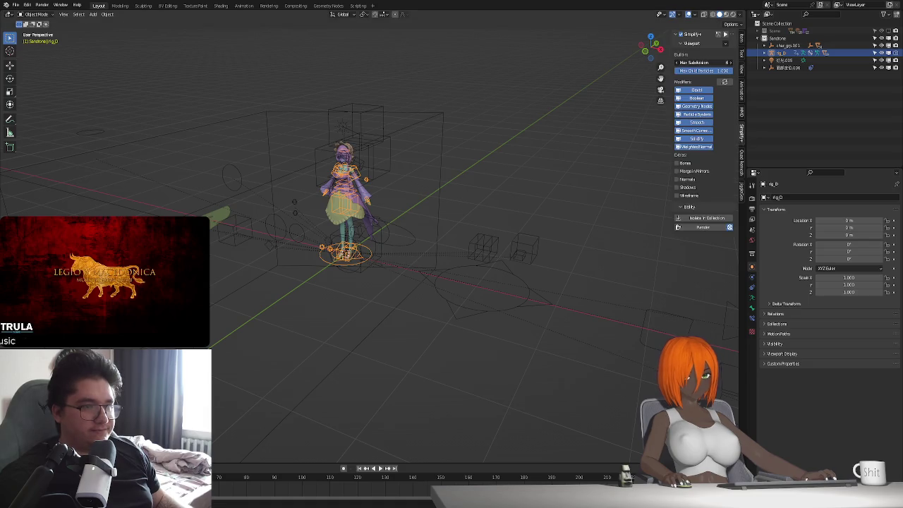
click(678, 179)
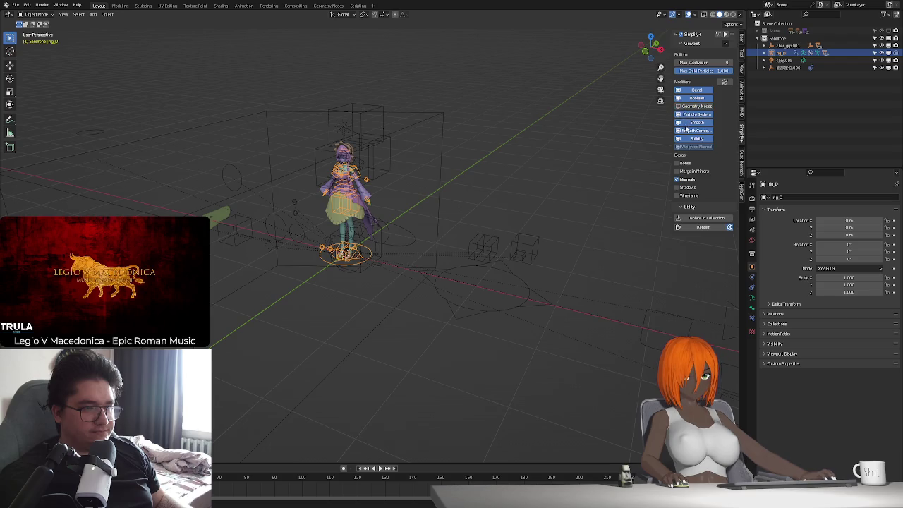
- Raise the rig along Z and delete the stray light and wireframe cube helpers
key(g)
key(z)
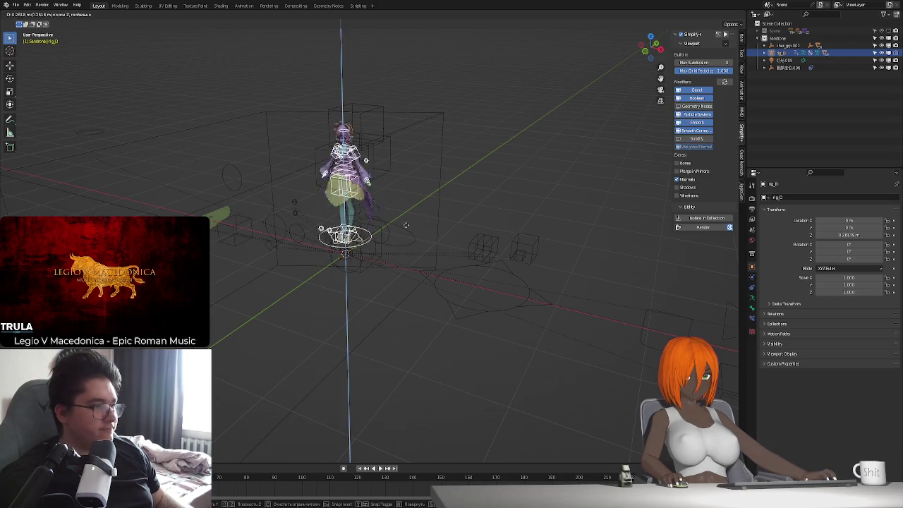
click(341, 131)
key(Delete)
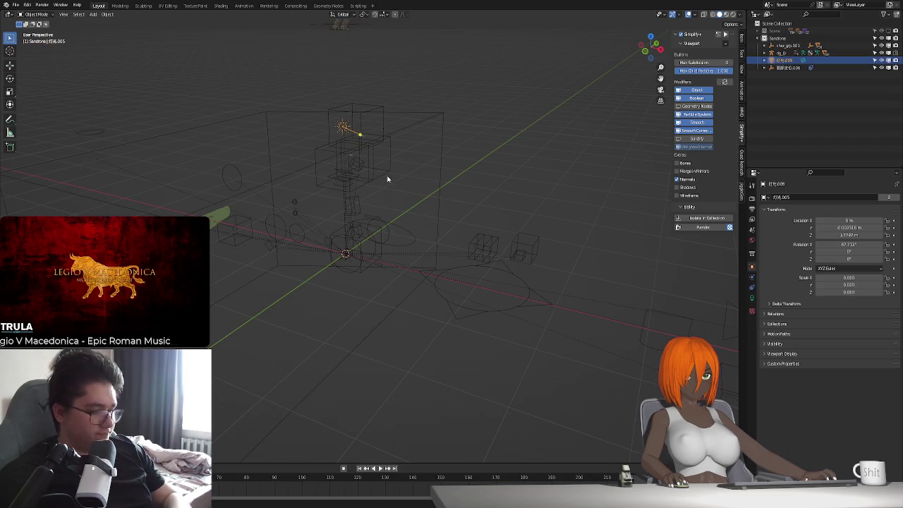
click(353, 160)
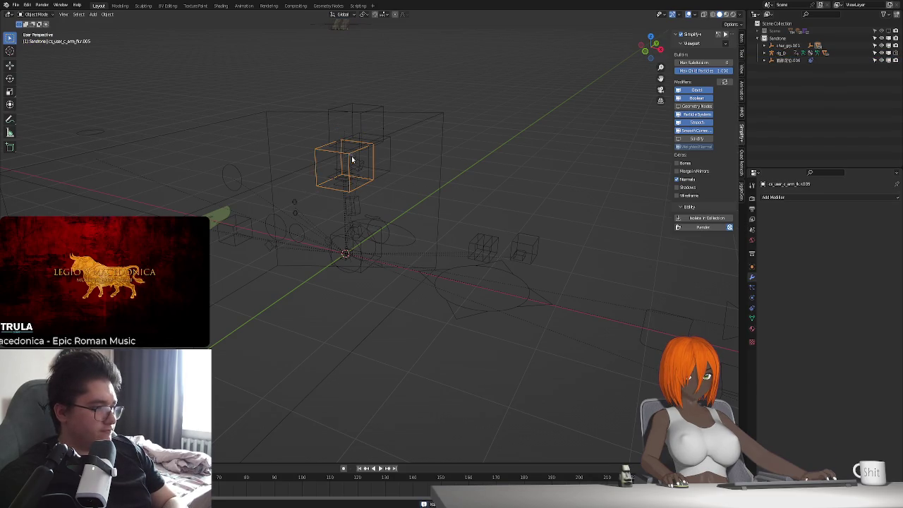
key(Delete)
click(218, 210)
key(Delete)
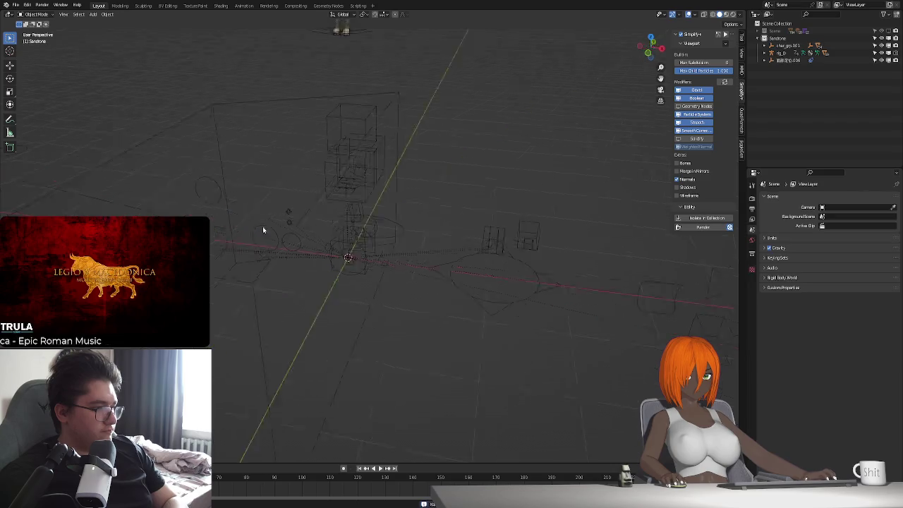
middle_drag(262, 226, 318, 227)
drag(147, 186, 573, 383)
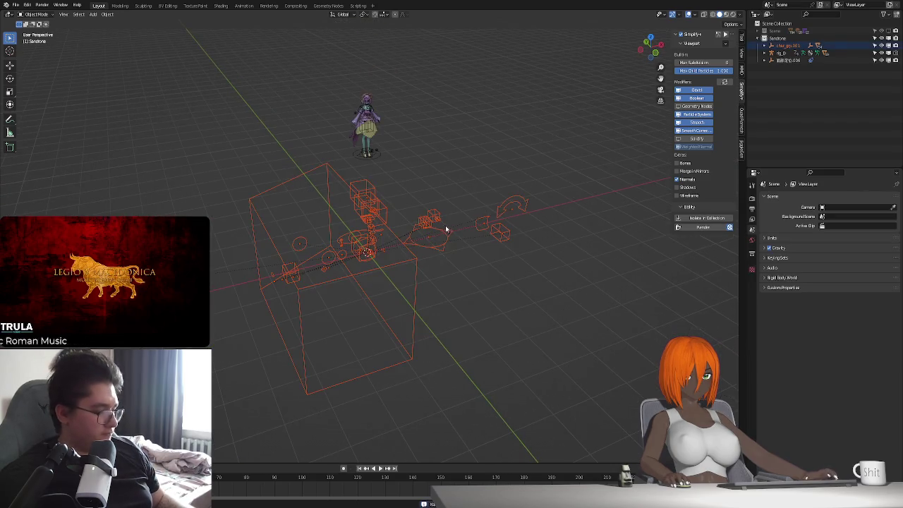
- Delete the leftover helper objects and lower the rig back down along Z
key(Delete)
click(379, 155)
key(g)
key(z)
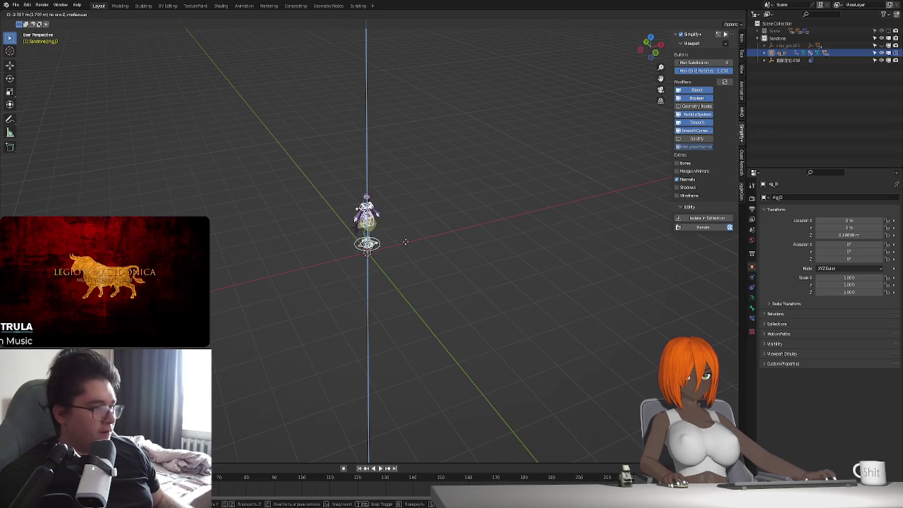
click(497, 214)
scroll(497, 214, up, 3)
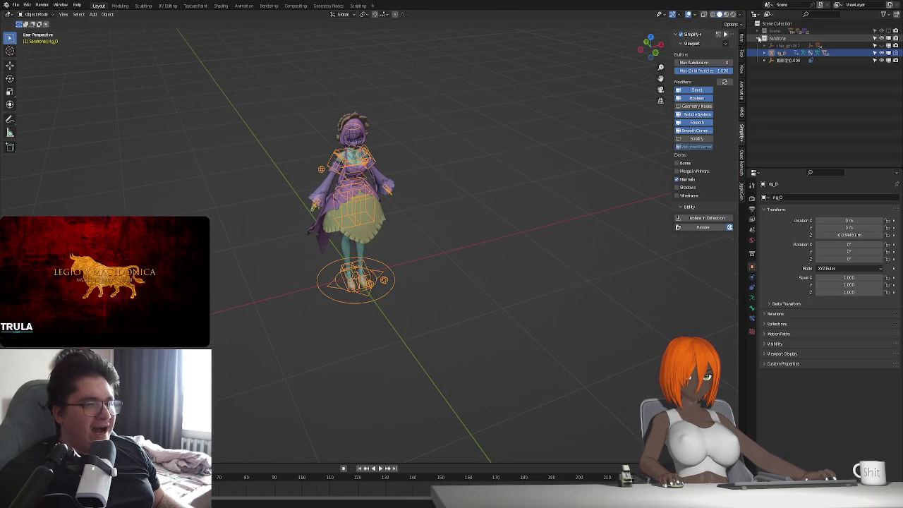
- Re-enable the Scene collection to restore the flower field, then reselect the rig_D armature
click(893, 31)
middle_drag(440, 299, 376, 302)
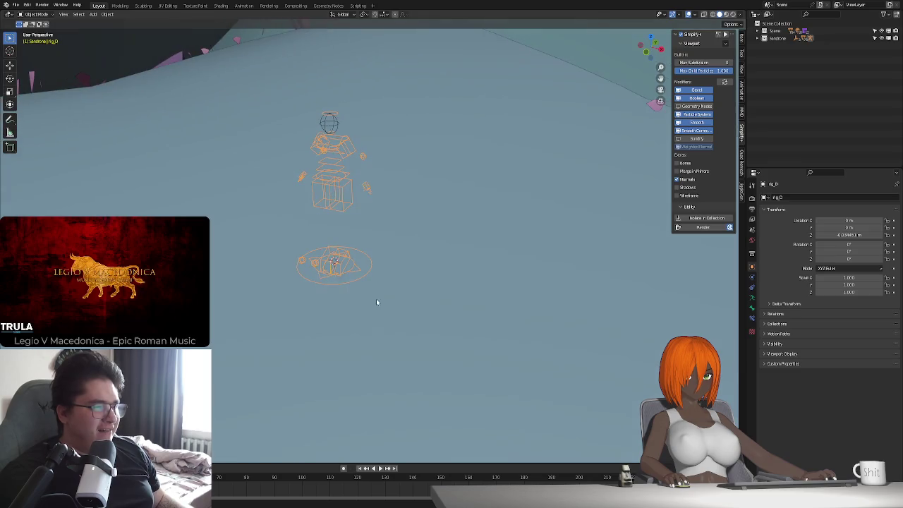
click(353, 136)
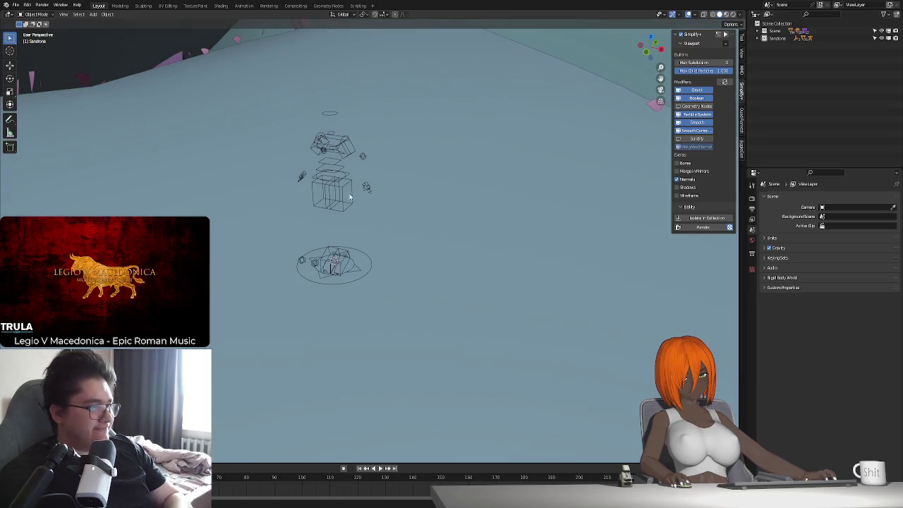
click(386, 212)
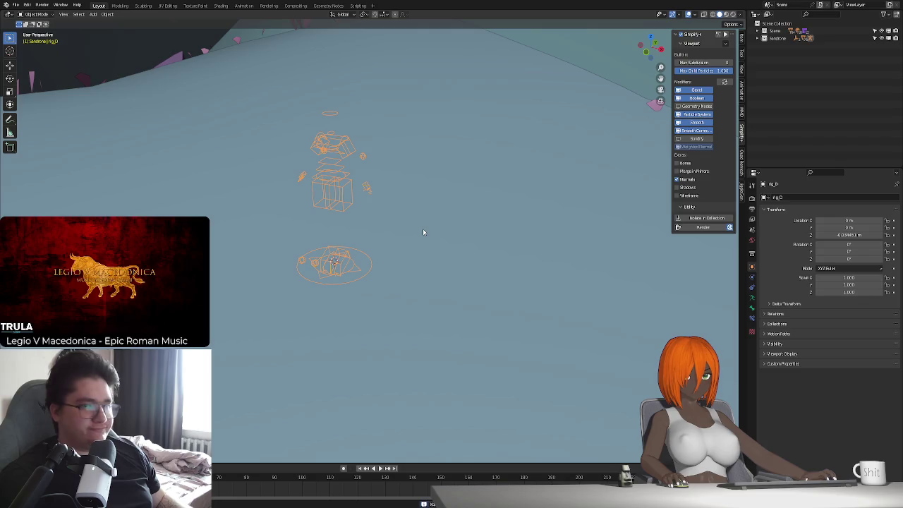
scroll(381, 255, down, 6)
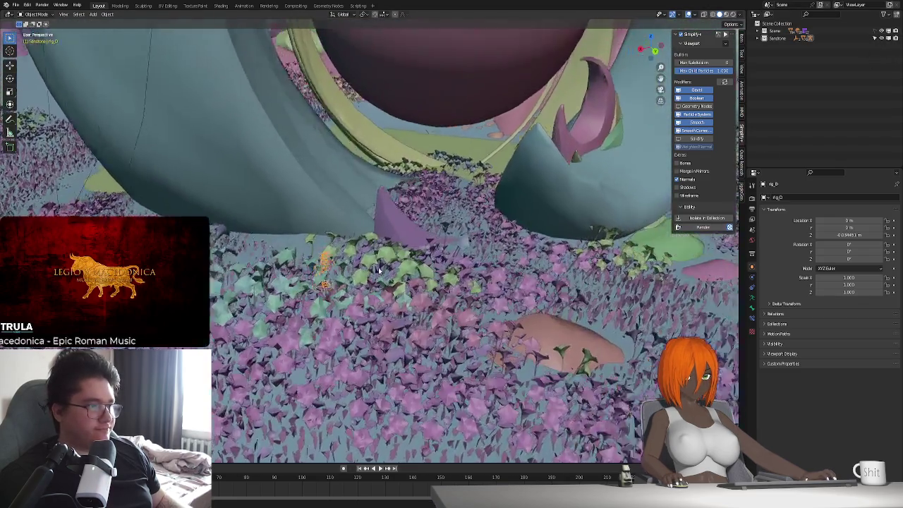
middle_drag(386, 255, 296, 296)
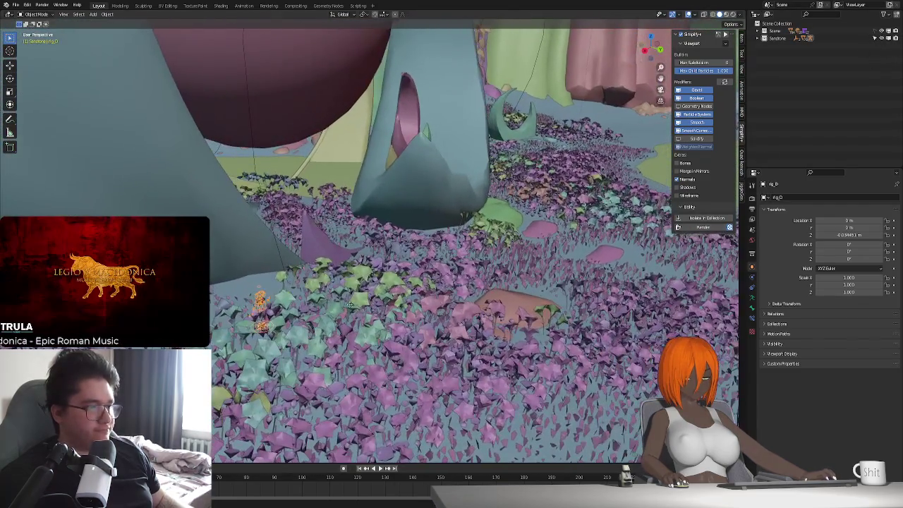
- Move the rig onto the green leaf and view it in Material Preview
key(g)
click(259, 325)
mouse_move(260, 325)
middle_down()
mouse_move(417, 290)
mouse_move(304, 263)
mouse_move(276, 269)
middle_up()
key(g)
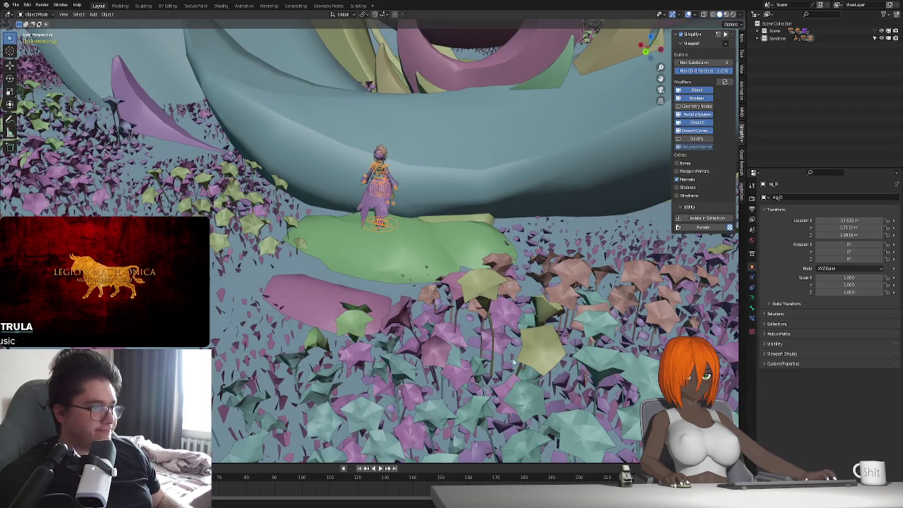
click(402, 363)
middle_drag(402, 363, 480, 334)
scroll(480, 334, up, 5)
scroll(480, 334, up, 4)
middle_drag(426, 328, 443, 240)
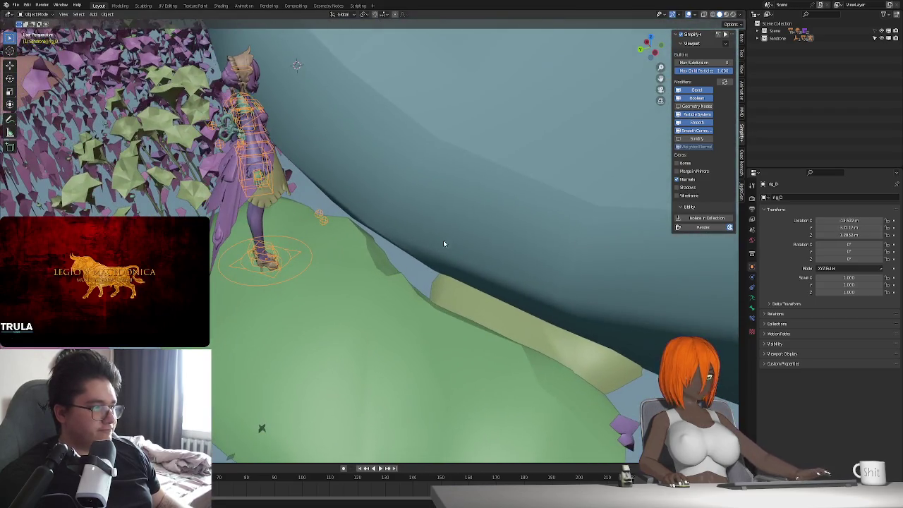
click(728, 15)
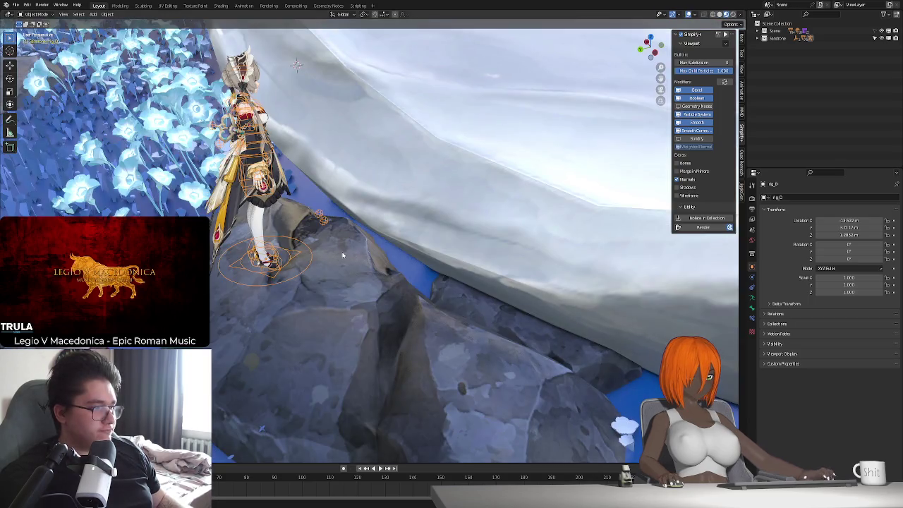
- Slide Sandrone's rig along the rock ledge
mouse_move(350, 258)
middle_down()
mouse_move(328, 247)
mouse_move(336, 280)
middle_up()
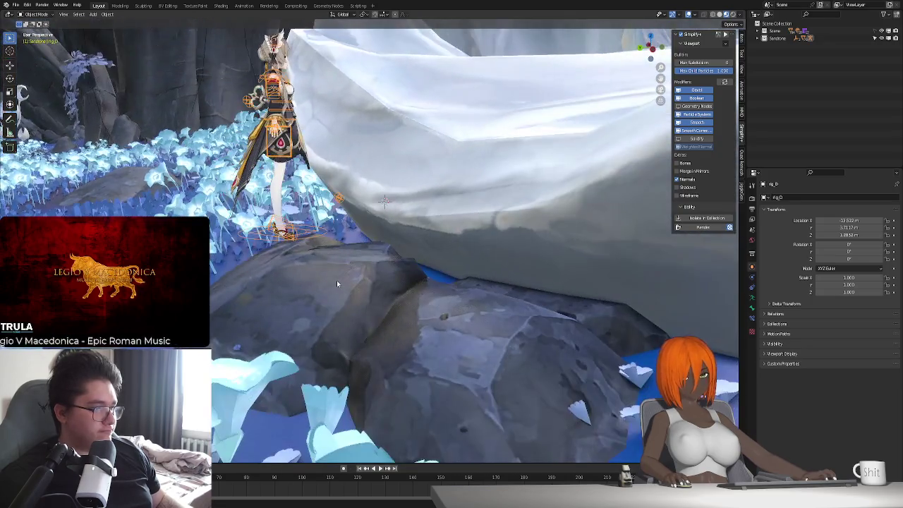
key(g)
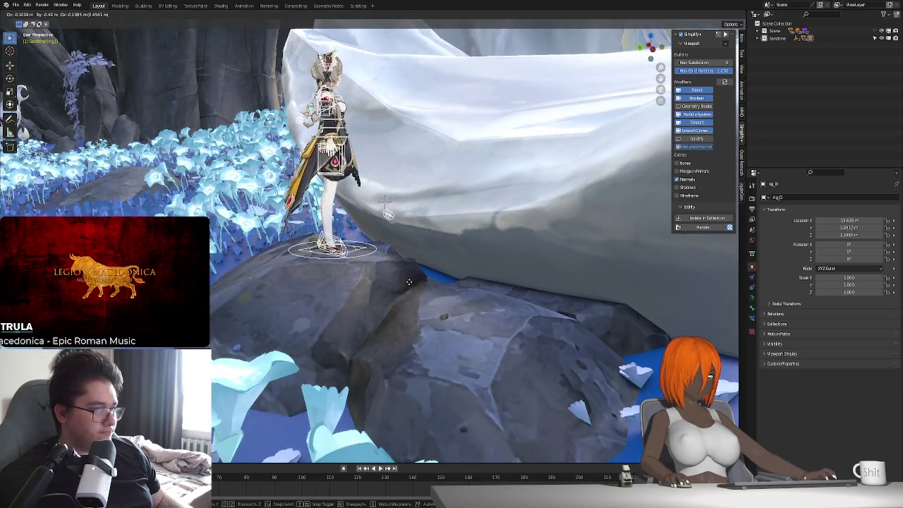
click(409, 280)
mouse_move(408, 279)
middle_down()
mouse_move(425, 319)
mouse_move(458, 315)
mouse_move(384, 269)
middle_up()
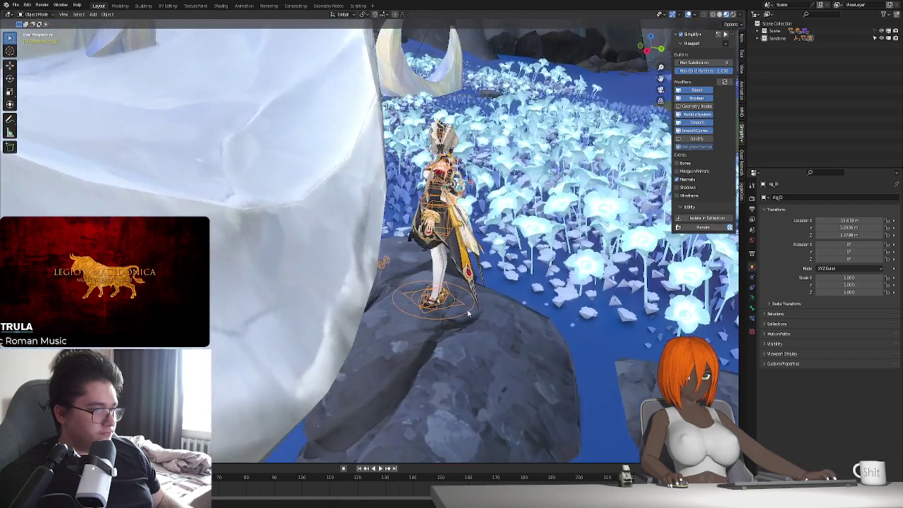
- Turn the rig about 14° around the Z axis and nudge it slightly into place
key(g)
key(x)
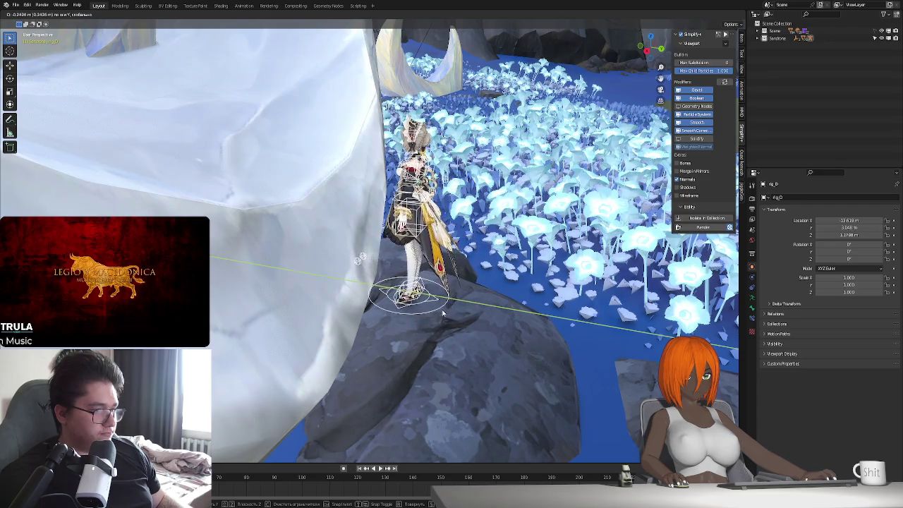
key(r)
key(z)
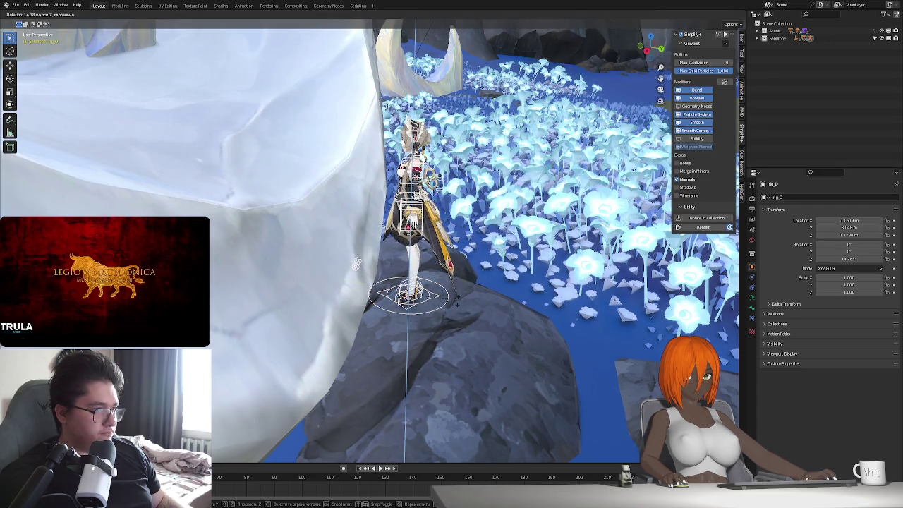
click(479, 303)
key(g)
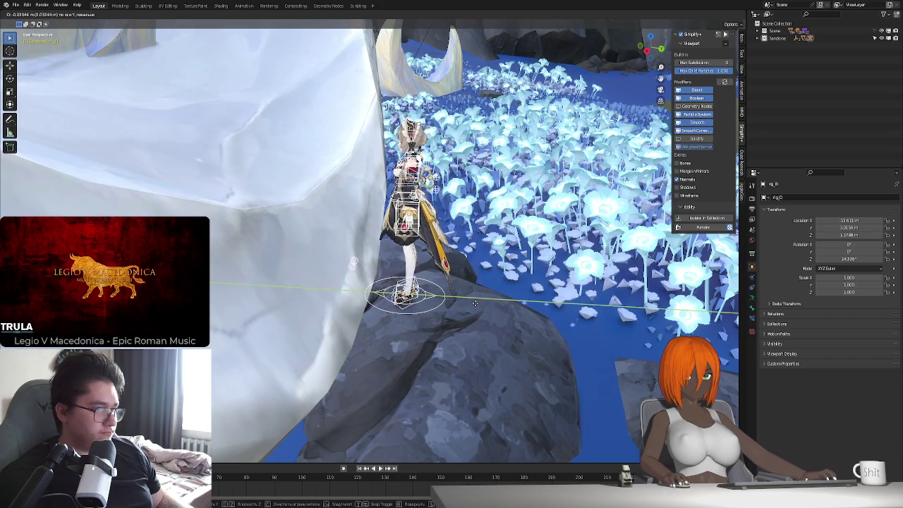
click(473, 308)
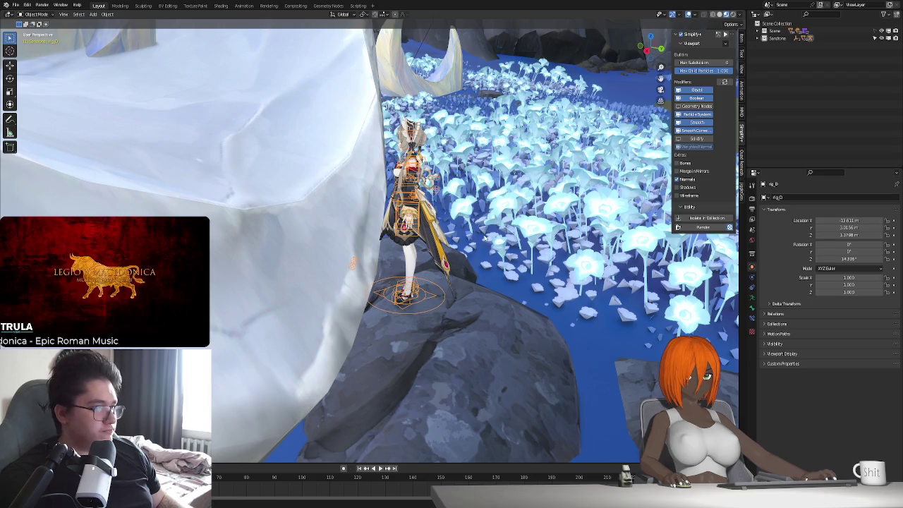
scroll(417, 249, up, 2)
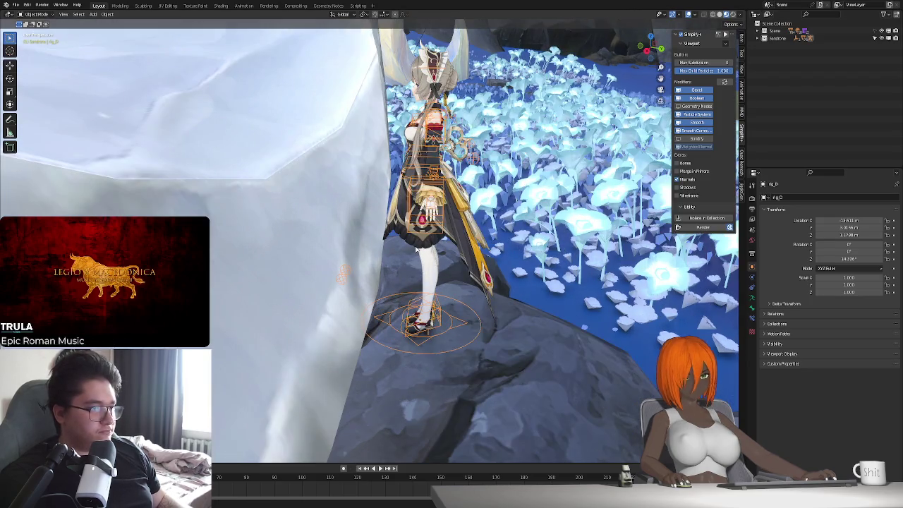
scroll(417, 249, up, 3)
middle_drag(416, 249, 506, 223)
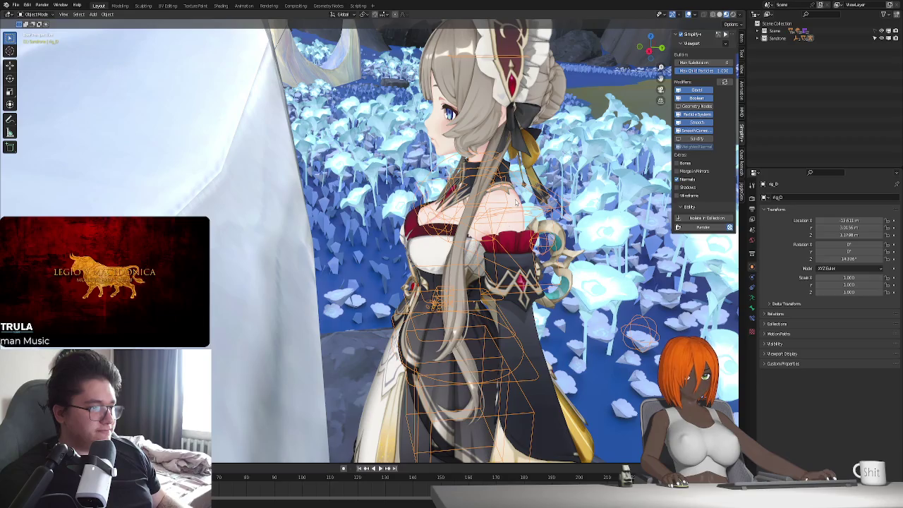
- Enable the TopMask and ArmsMask modifiers in the viewport on the character's body mesh
click(516, 204)
click(752, 277)
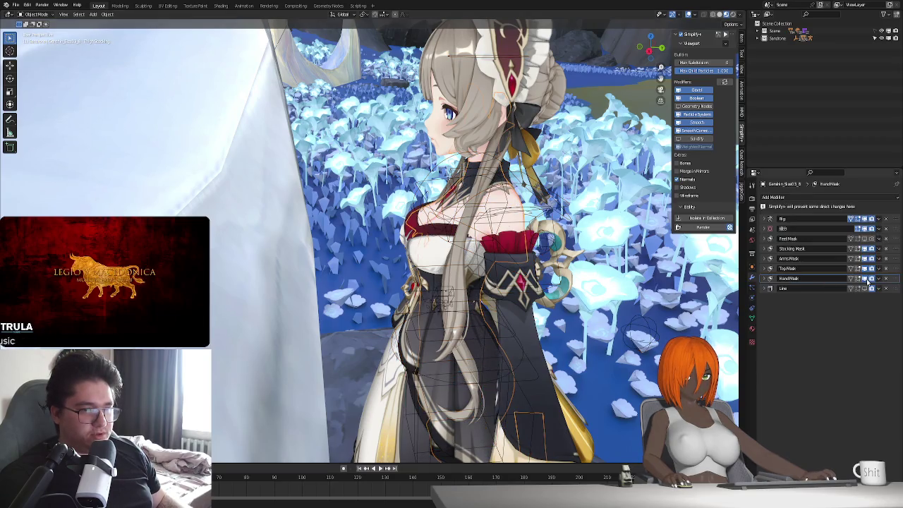
click(864, 268)
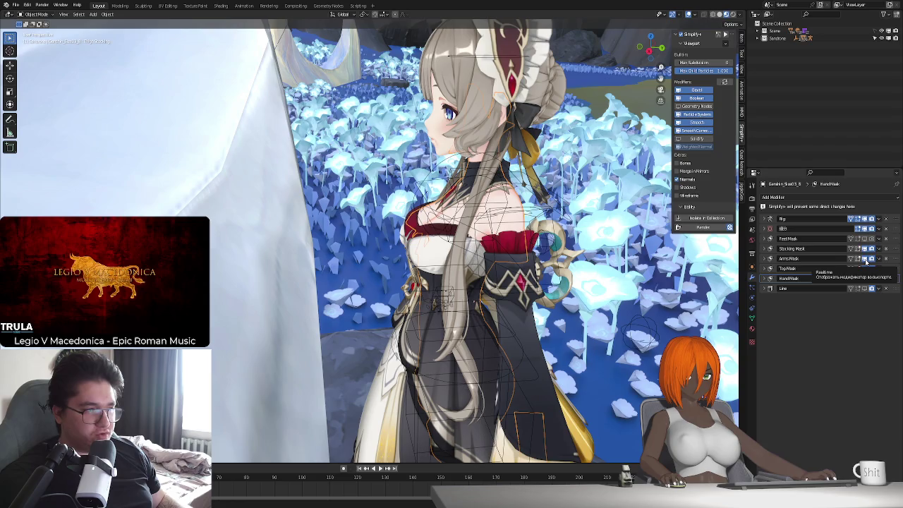
click(865, 258)
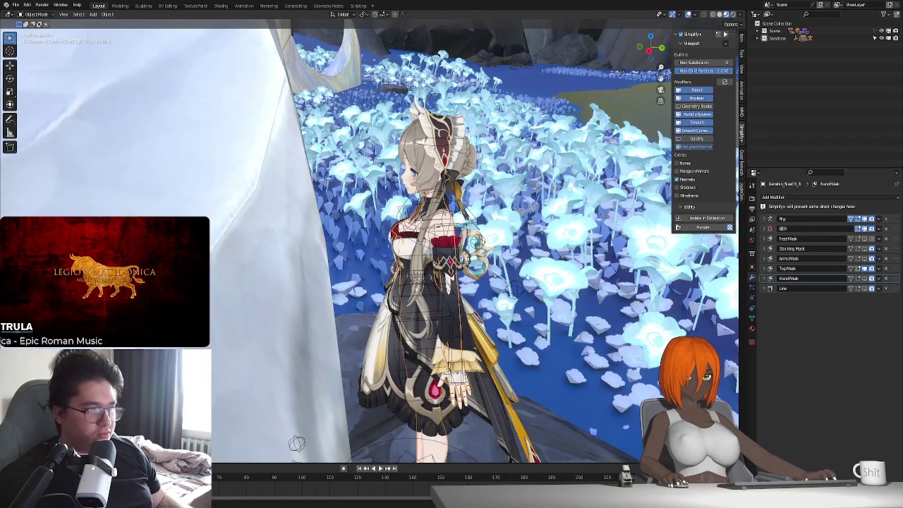
key(KP_Decimal)
key(ctrl+KP_1)
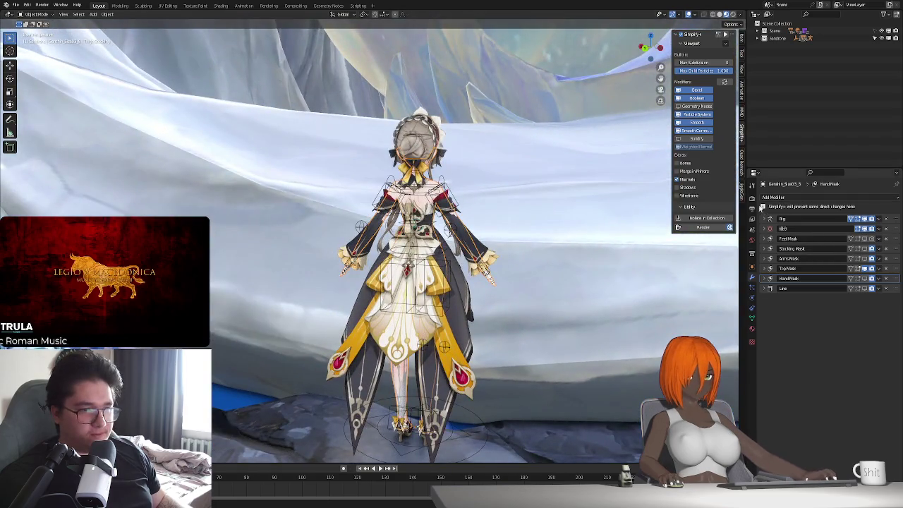
- Set Eevee render samples to 64 and collapse the Color Management panel
click(752, 200)
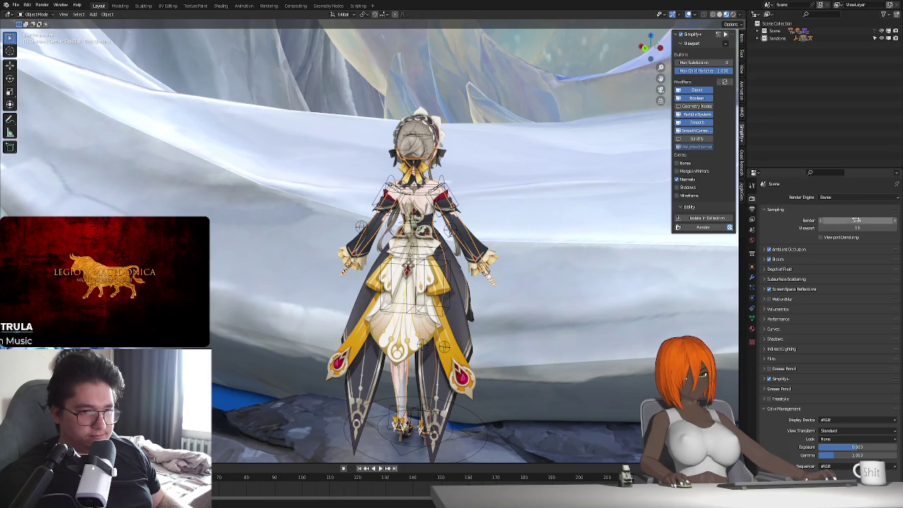
text(64)
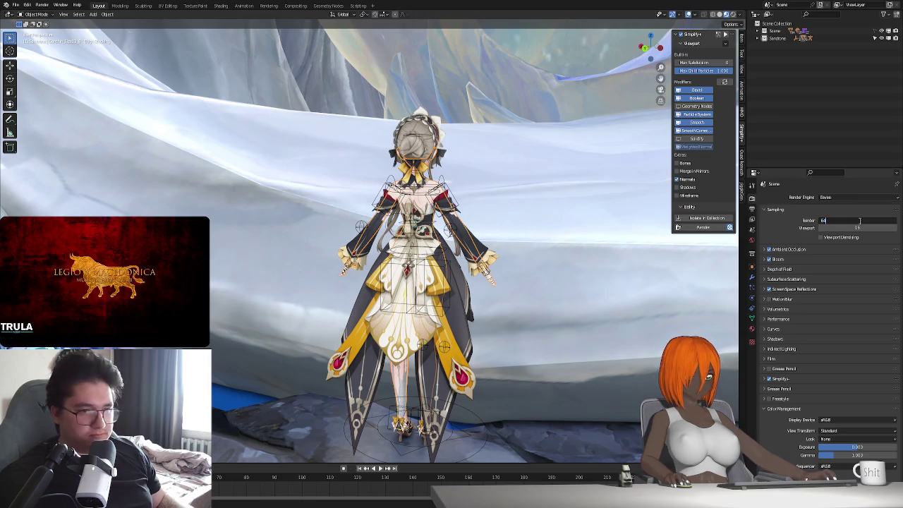
key(Return)
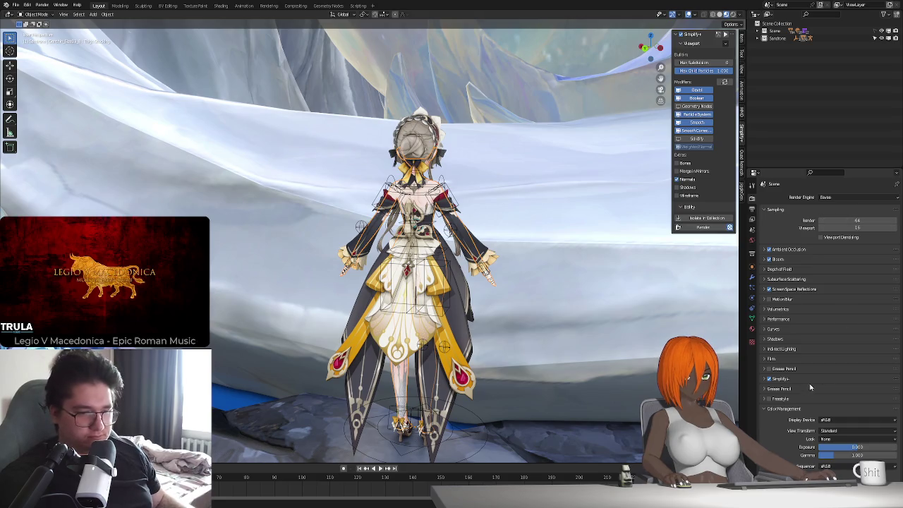
click(768, 409)
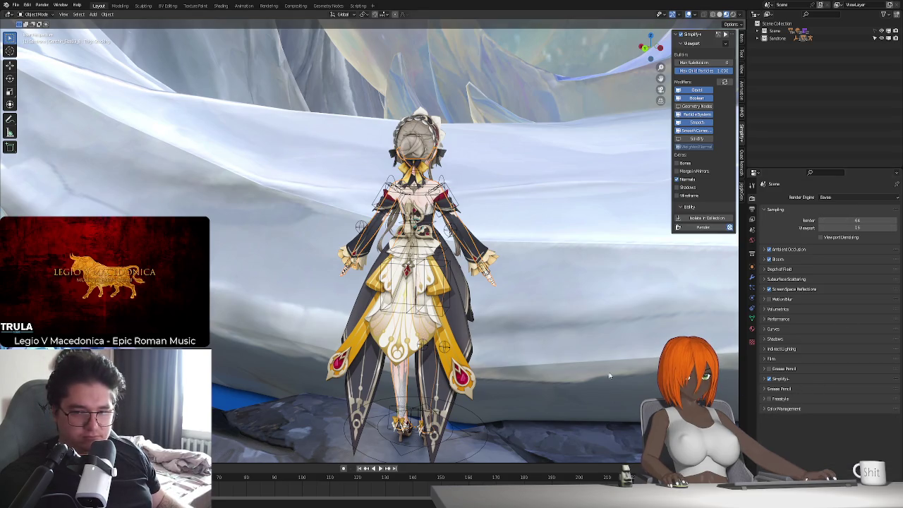
mouse_move(499, 355)
middle_down()
mouse_move(507, 324)
mouse_move(446, 345)
middle_up()
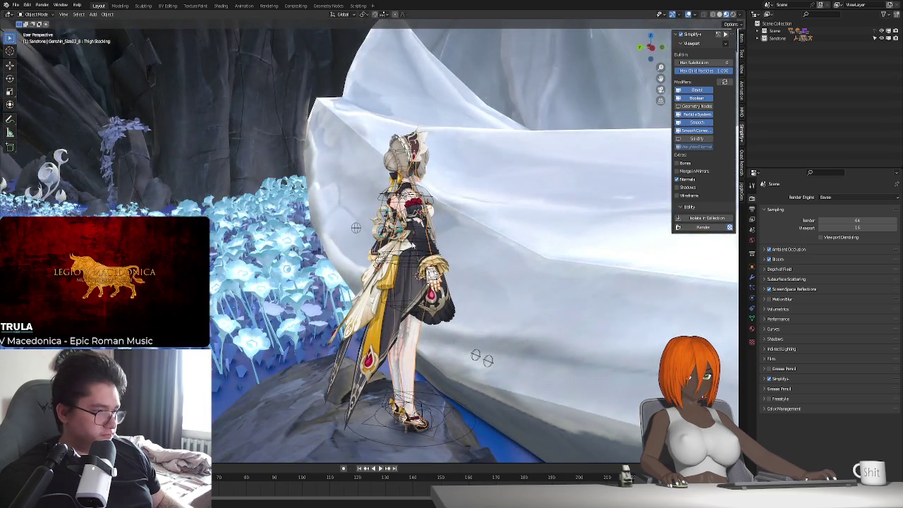
- Hide the Front Dress and enter Edit Mode on the Dress mesh beneath it
click(410, 252)
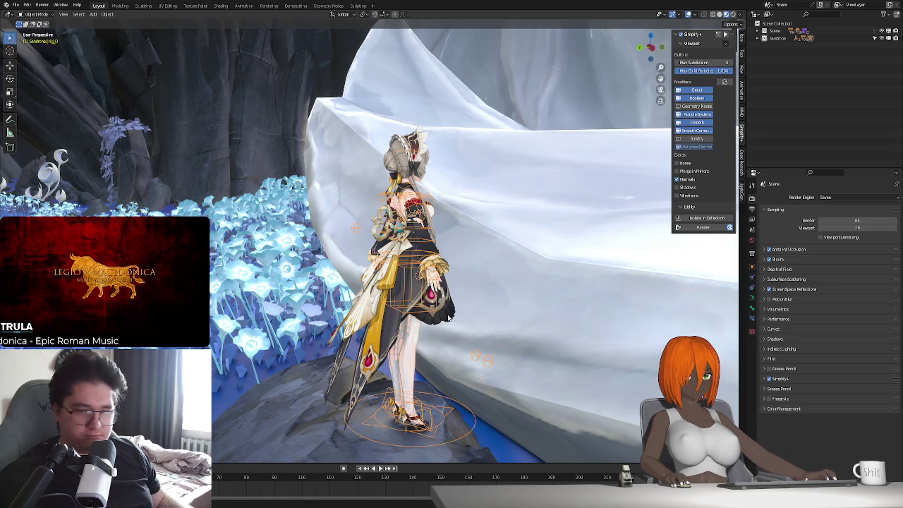
click(449, 316)
mouse_move(449, 316)
middle_down()
mouse_move(431, 344)
mouse_move(468, 307)
middle_up()
scroll(431, 343, up, 3)
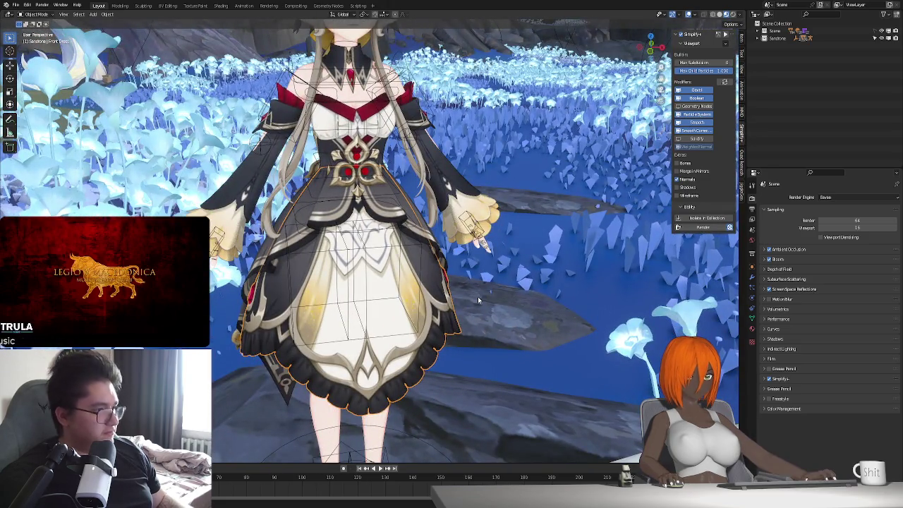
mouse_move(479, 301)
middle_down()
mouse_move(500, 302)
mouse_move(415, 196)
middle_up()
key(h)
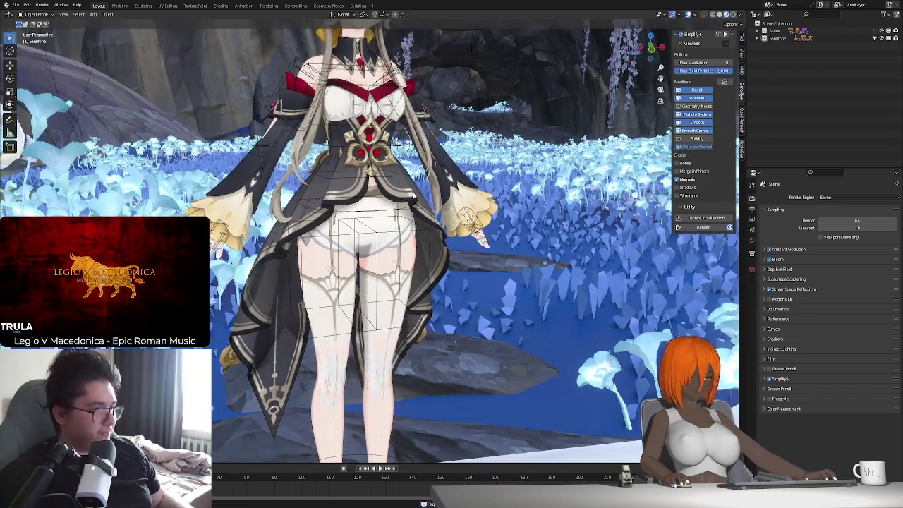
click(415, 196)
key(Tab)
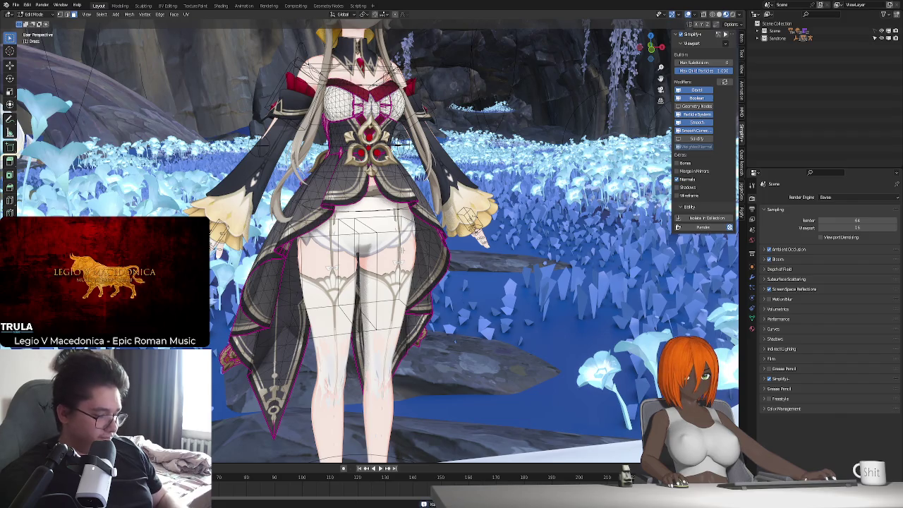
- Isolate the Dress in Local View, then select and hide its cream apron panel
key(slash)
mouse_move(415, 196)
middle_down()
mouse_move(417, 264)
mouse_move(510, 276)
mouse_move(372, 378)
mouse_move(423, 396)
middle_up()
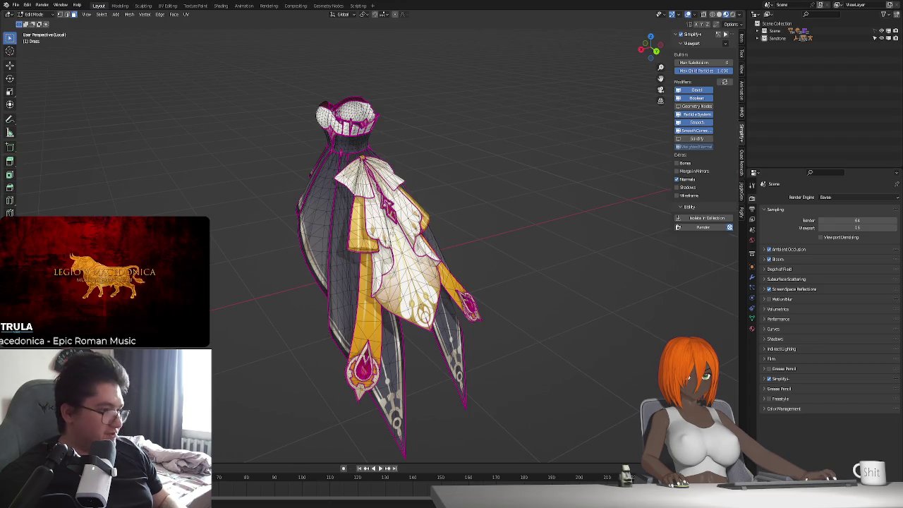
key(l)
key(h)
mouse_move(388, 206)
middle_down()
mouse_move(392, 226)
mouse_move(350, 213)
middle_up()
scroll(393, 230, up, 3)
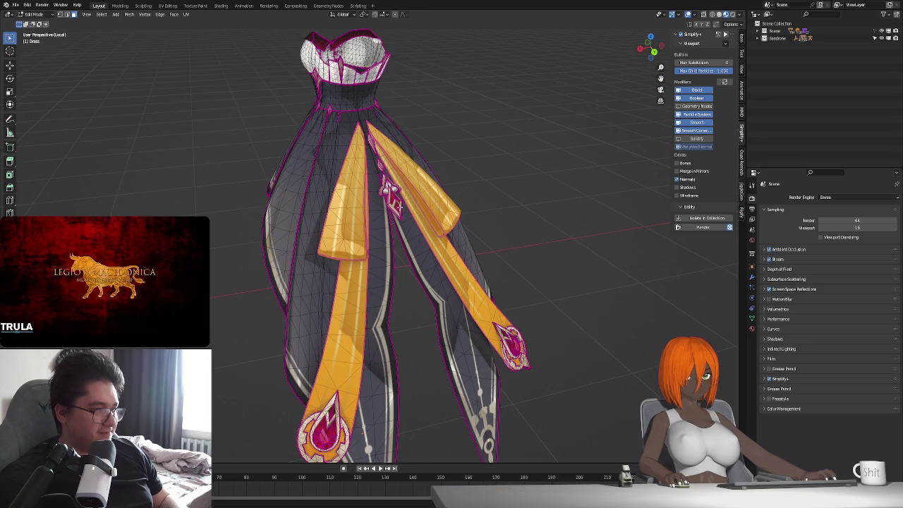
- Hide the yellow sashes and pink ornaments, then reveal all hidden pieces as one selection
key(alt+z)
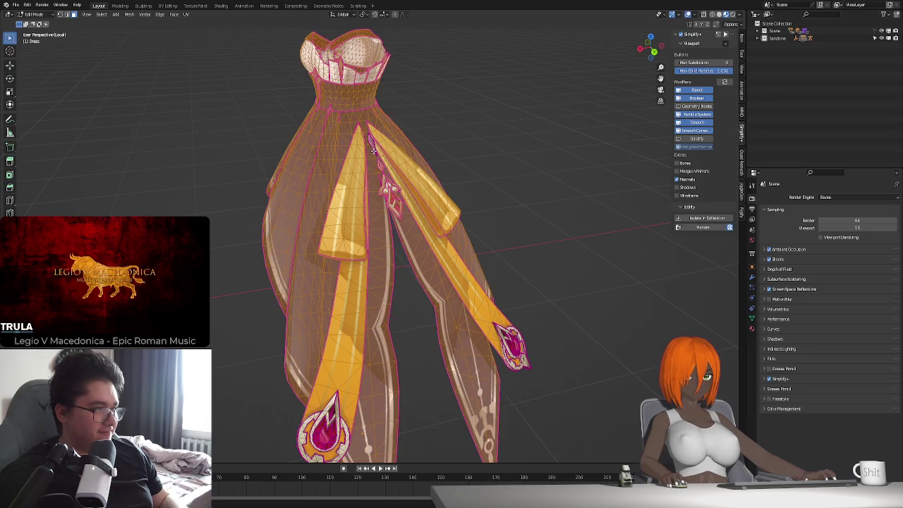
key(alt+z)
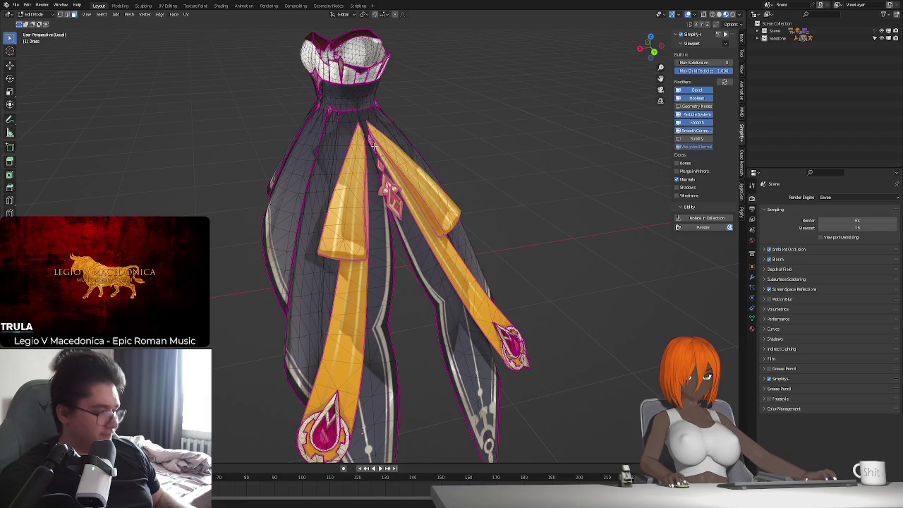
key(h)
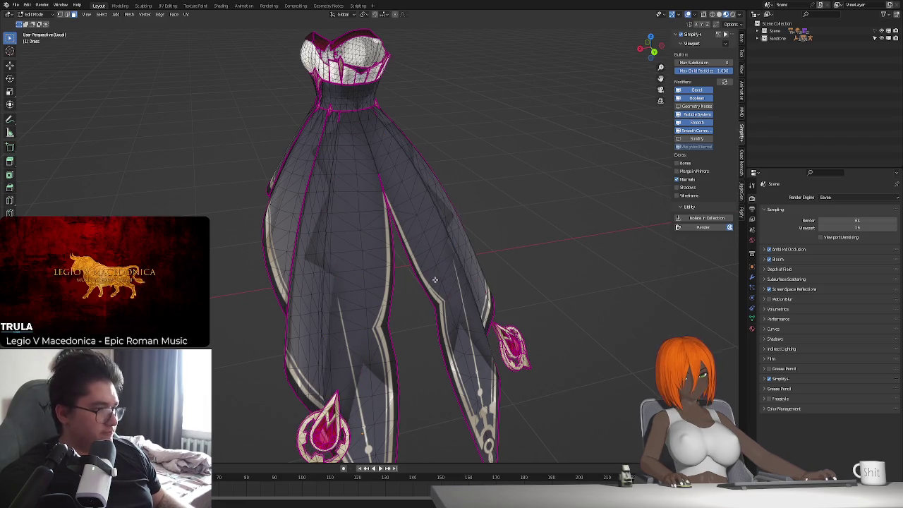
middle_drag(373, 143, 347, 350)
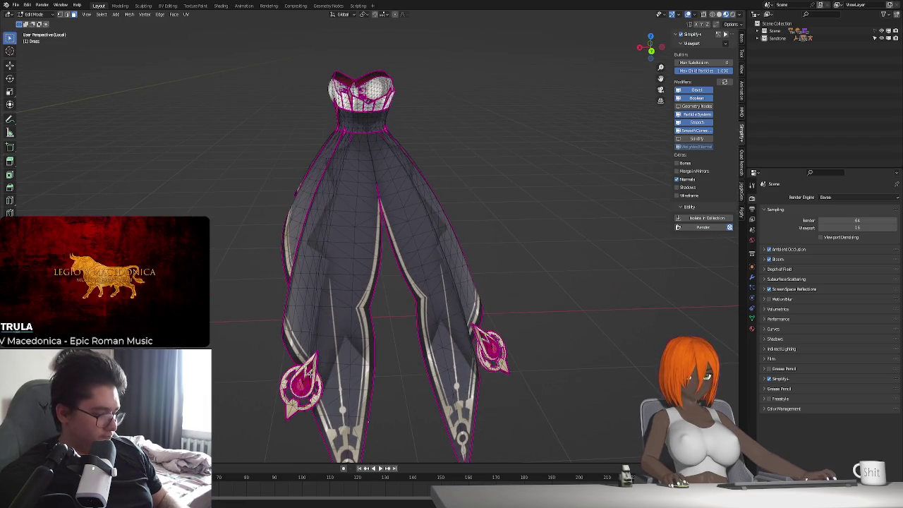
key(l)
key(l)
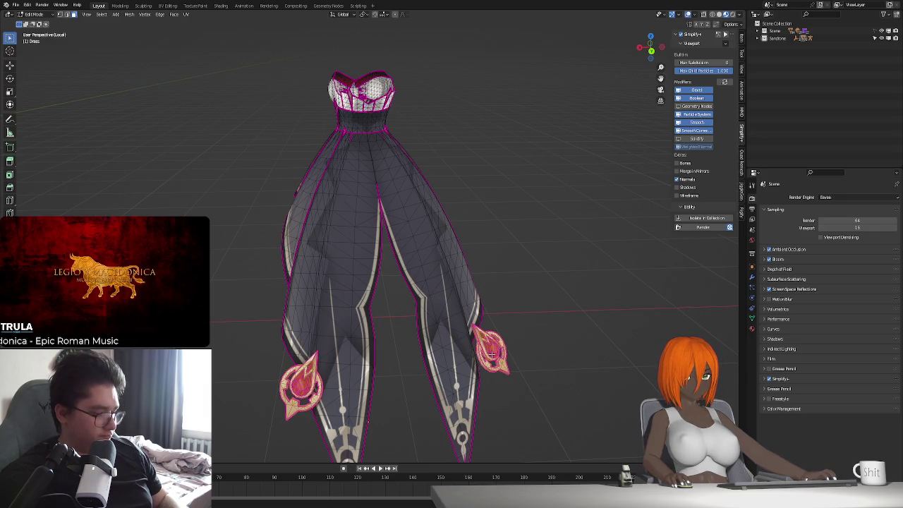
key(h)
mouse_move(491, 353)
middle_down()
mouse_move(500, 362)
mouse_move(481, 363)
middle_up()
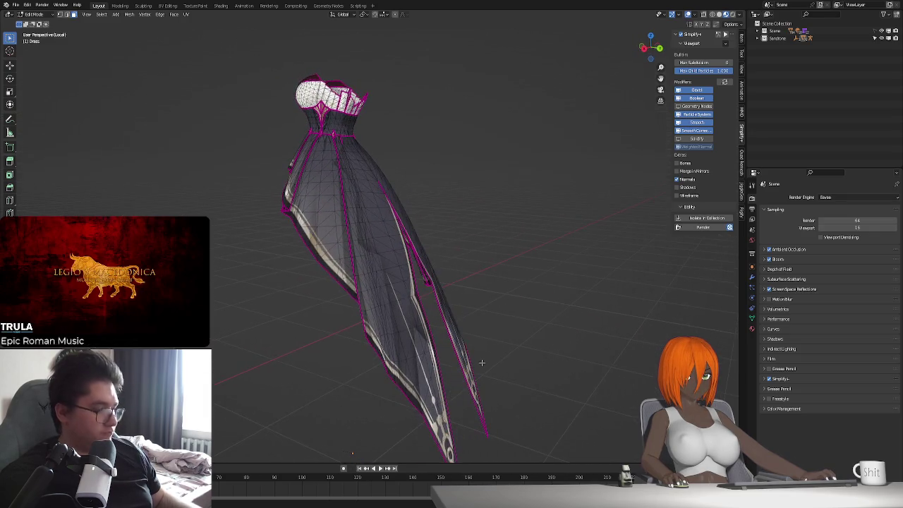
key(alt+h)
- Delete the selected pieces' vertices, exit Local View, and return to Object Mode
key(x)
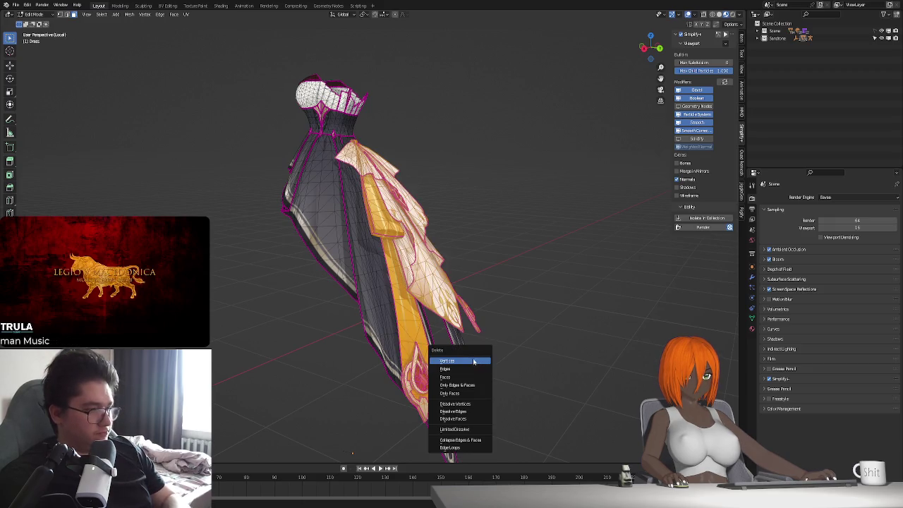
click(471, 377)
mouse_move(476, 350)
middle_down()
mouse_move(413, 353)
mouse_move(464, 343)
mouse_move(439, 353)
mouse_move(373, 288)
mouse_move(496, 342)
mouse_move(335, 330)
mouse_move(423, 302)
mouse_move(422, 322)
mouse_move(452, 322)
mouse_move(405, 322)
mouse_move(520, 323)
middle_up()
key(KP_Divide)
key(Tab)
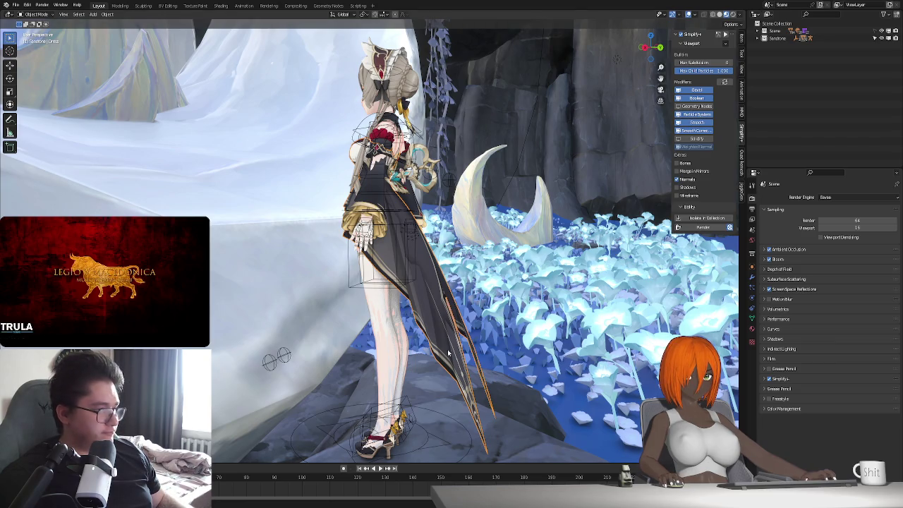
right_click(755, 79)
- Create a new collection named 1414 and hide the other collections
click(755, 81)
double_click(780, 45)
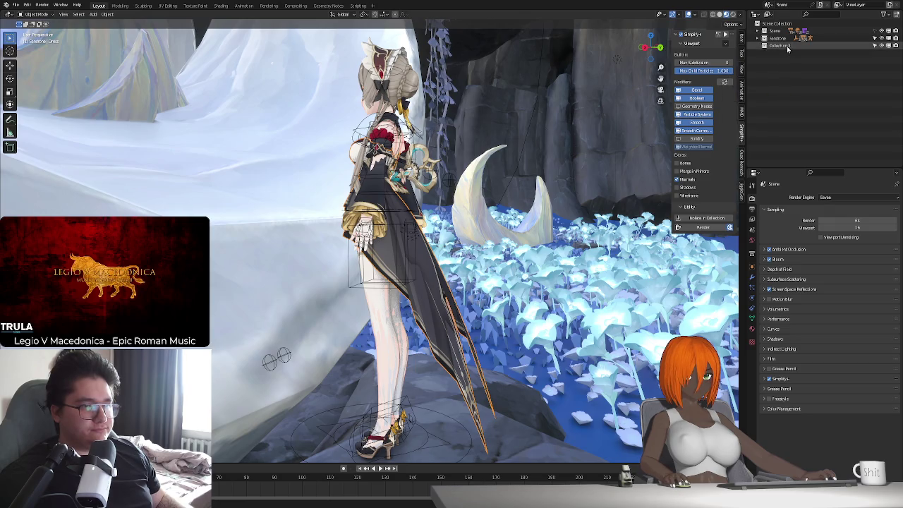
text(1414)
key(Return)
ctrl+click(888, 45)
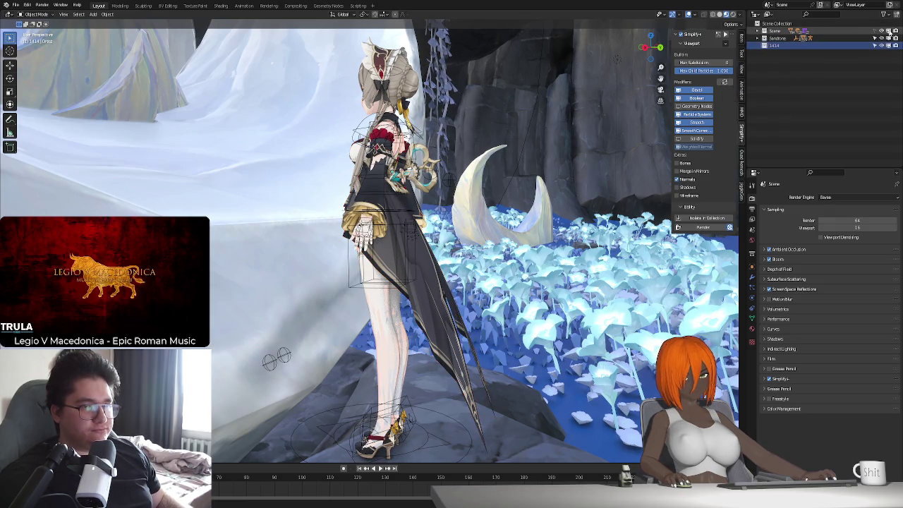
scroll(413, 319, down, 6)
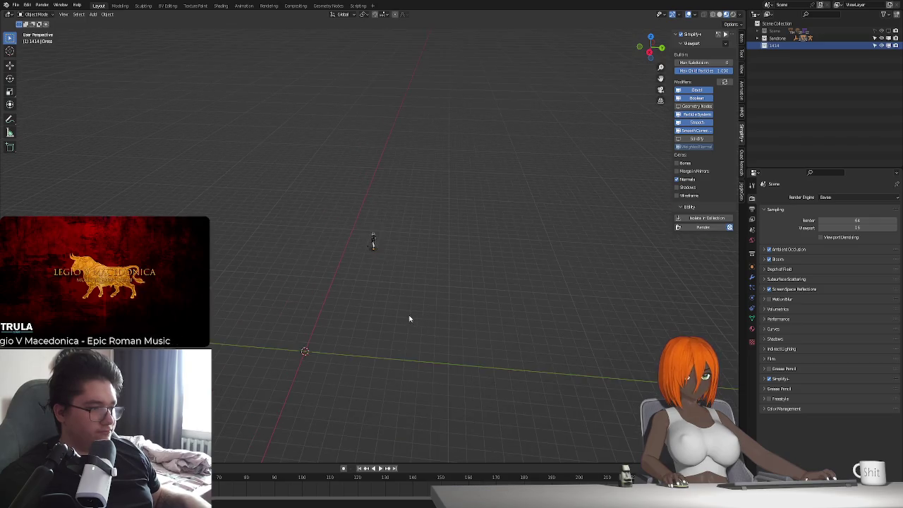
middle_drag(414, 319, 290, 322)
- Paste the copied rig and character objects and move them below the character
key(ctrl+v)
key(g)
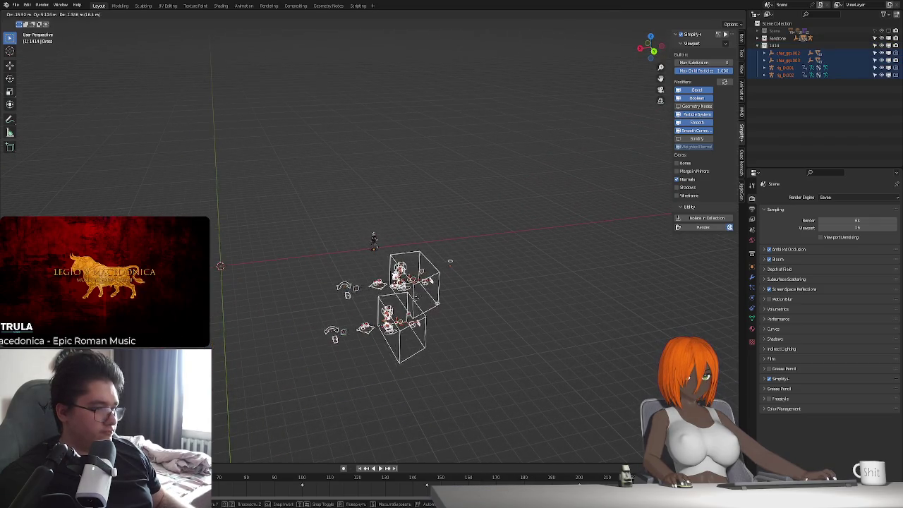
click(423, 310)
scroll(439, 326, up, 4)
scroll(376, 332, up, 2)
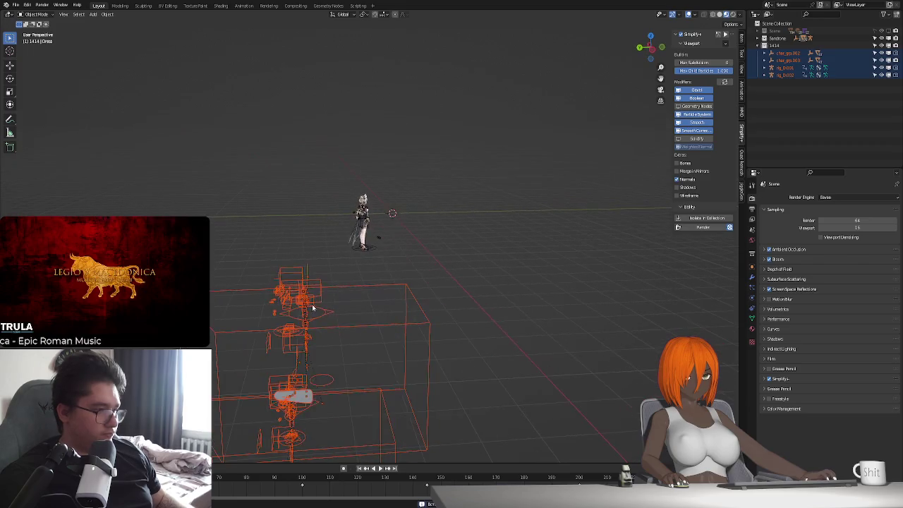
key(g)
click(445, 330)
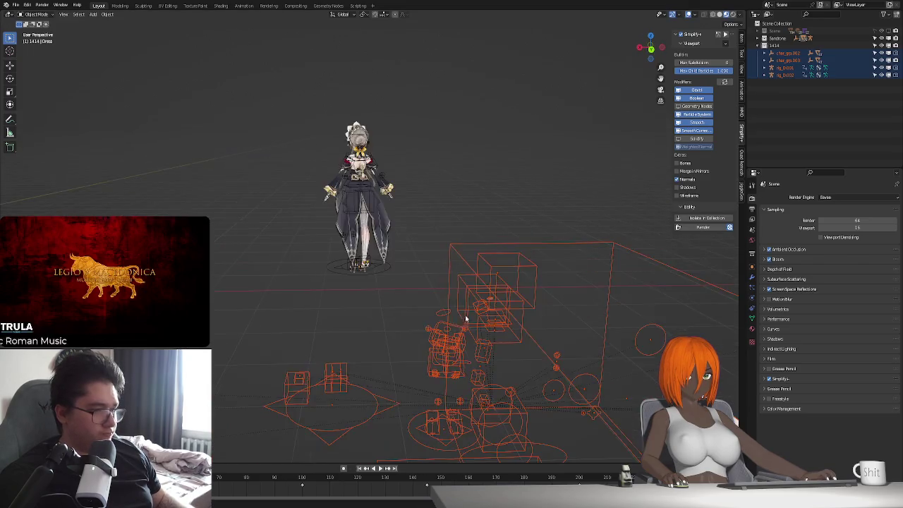
middle_drag(445, 330, 524, 308)
key(g)
click(477, 300)
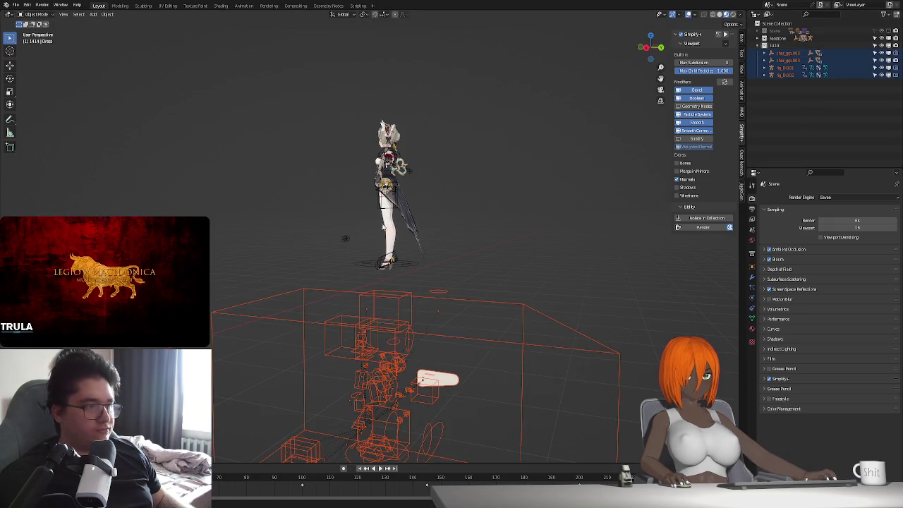
- Select the character's rig together with the pasted rig copy as the active source
click(393, 185)
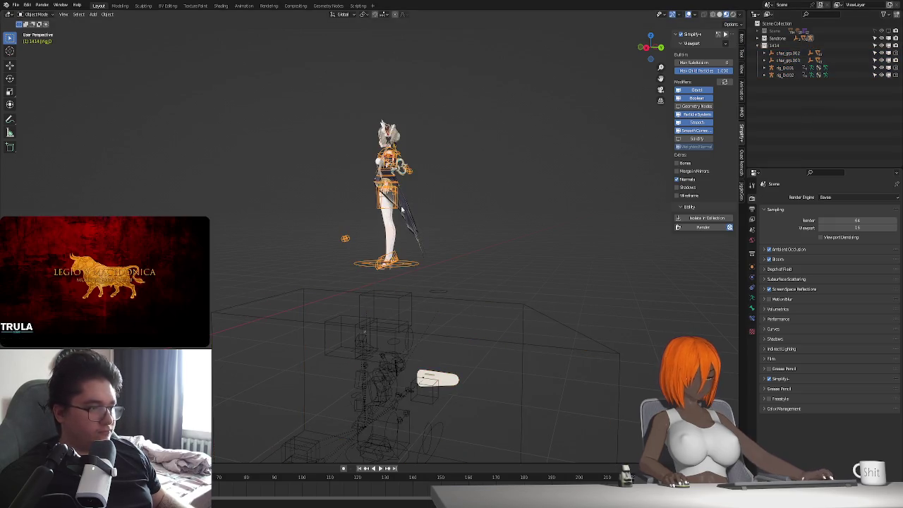
click(388, 361)
key(ctrl+l)
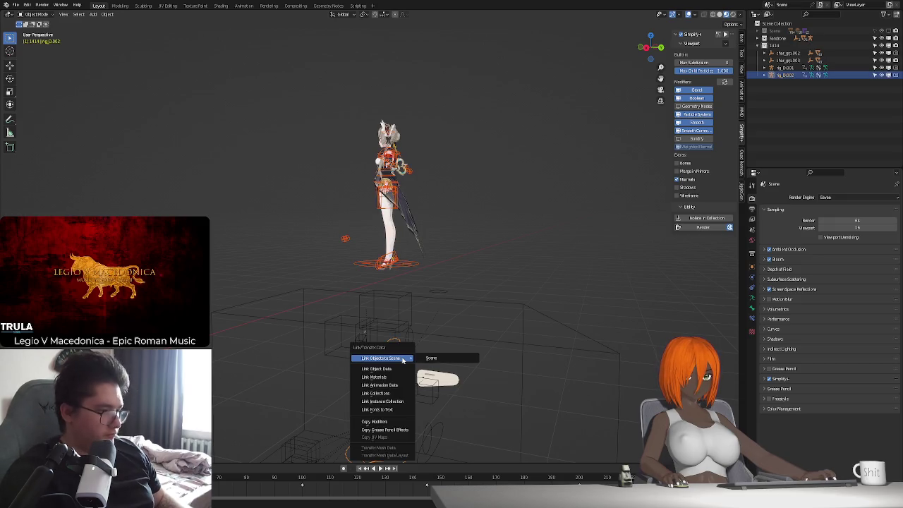
- Link the copied rig's animation data to the character's rig and hide collection 1414
click(381, 384)
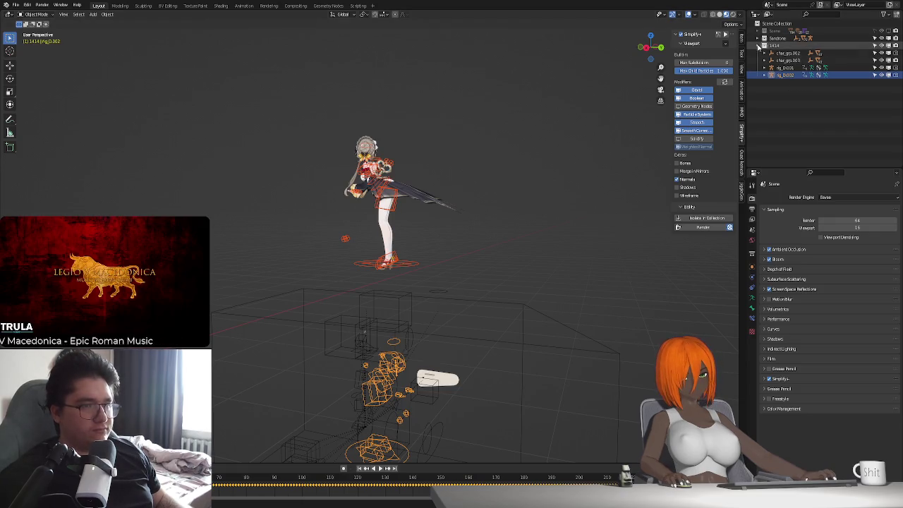
click(895, 46)
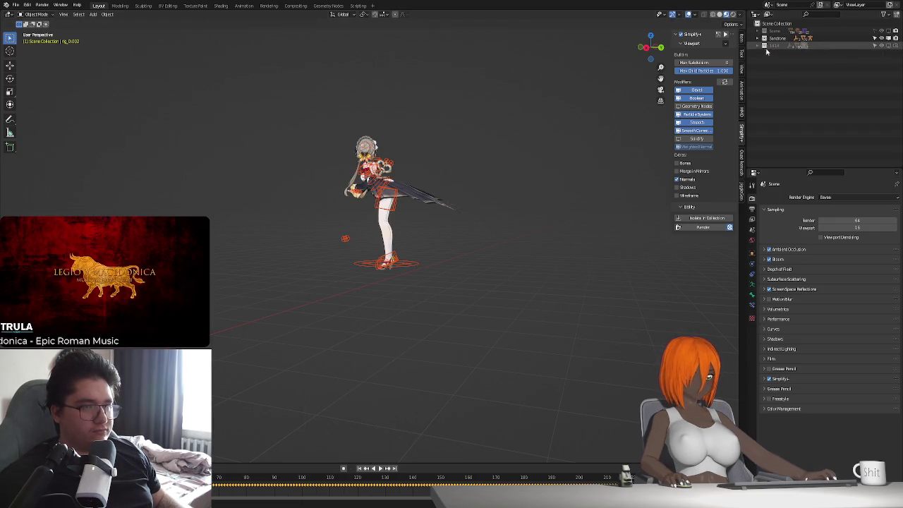
mouse_move(473, 219)
middle_down()
mouse_move(395, 224)
mouse_move(440, 258)
mouse_move(446, 247)
middle_up()
scroll(351, 228, up, 5)
scroll(440, 258, up, 2)
scroll(440, 257, up, 2)
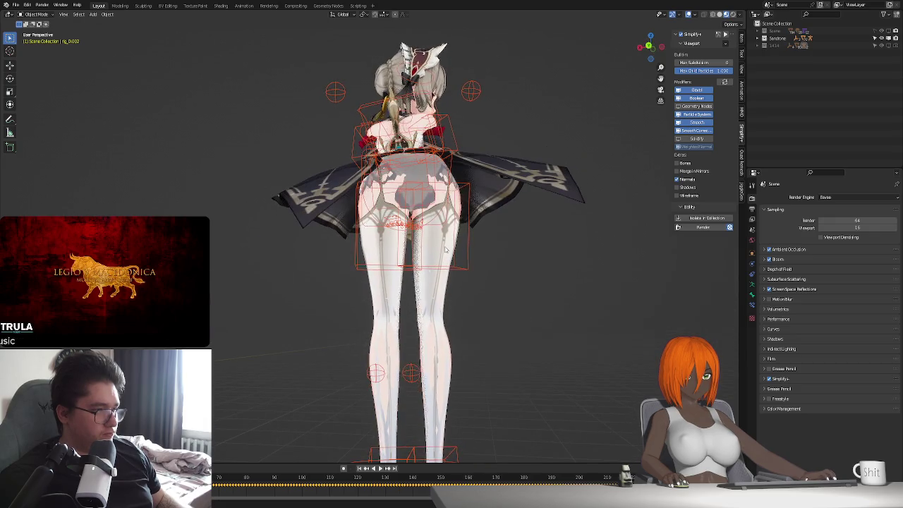
- Select the stocking meshes and armature, briefly entering Edit Mode to inspect a stocking
click(417, 170)
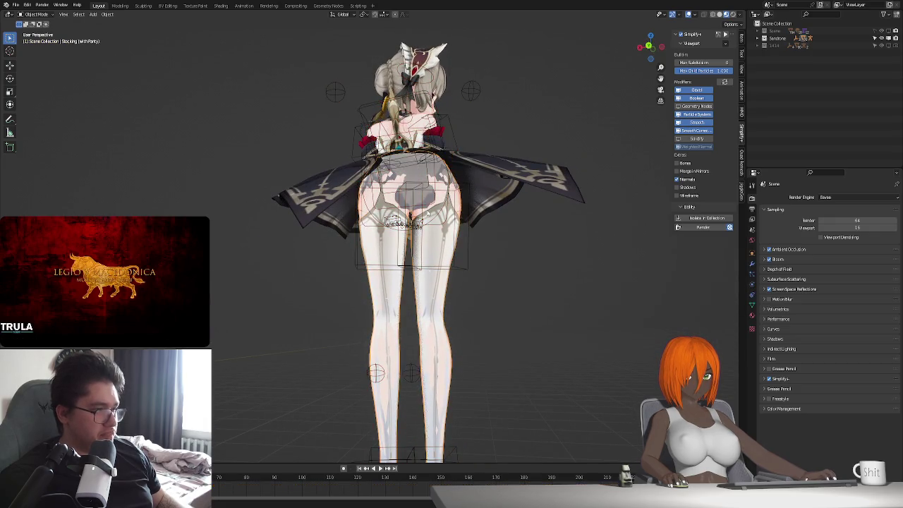
click(424, 203)
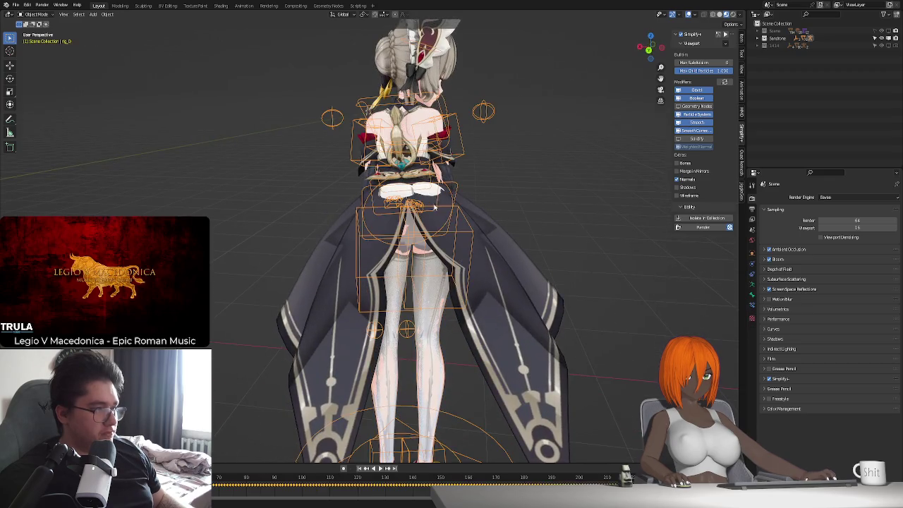
click(435, 295)
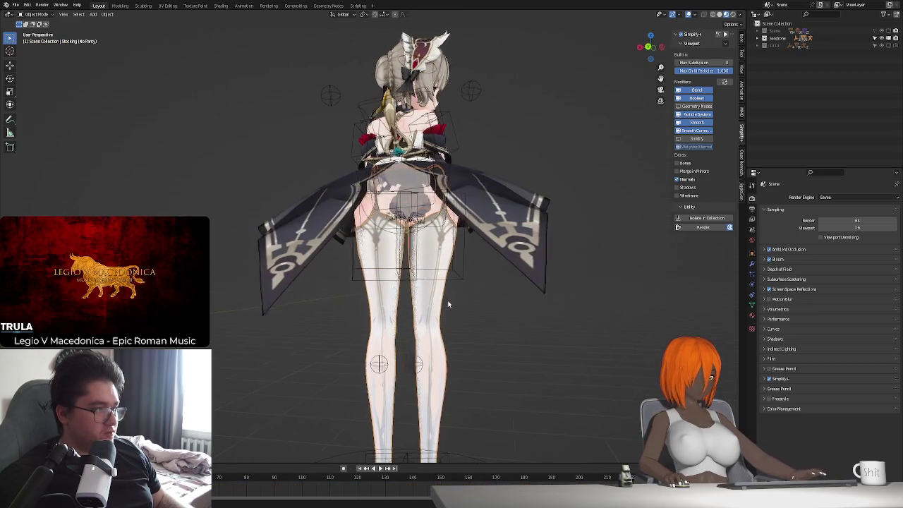
middle_drag(422, 300, 494, 310)
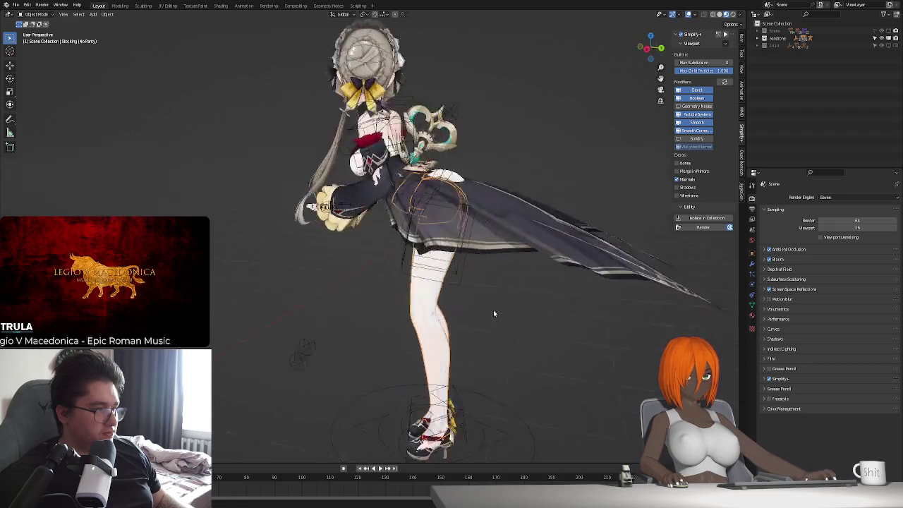
key(Tab)
mouse_move(482, 266)
middle_down()
mouse_move(535, 184)
mouse_move(417, 271)
mouse_move(497, 257)
mouse_move(546, 275)
mouse_move(507, 201)
middle_up()
key(Tab)
- Show the armature's data properties, then select the Dress and enter Edit Mode
click(535, 183)
scroll(498, 257, up, 3)
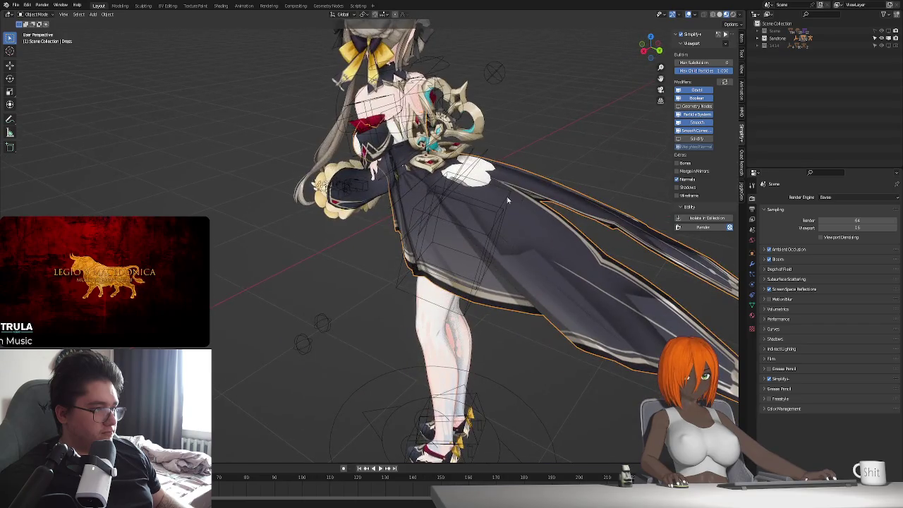
click(506, 189)
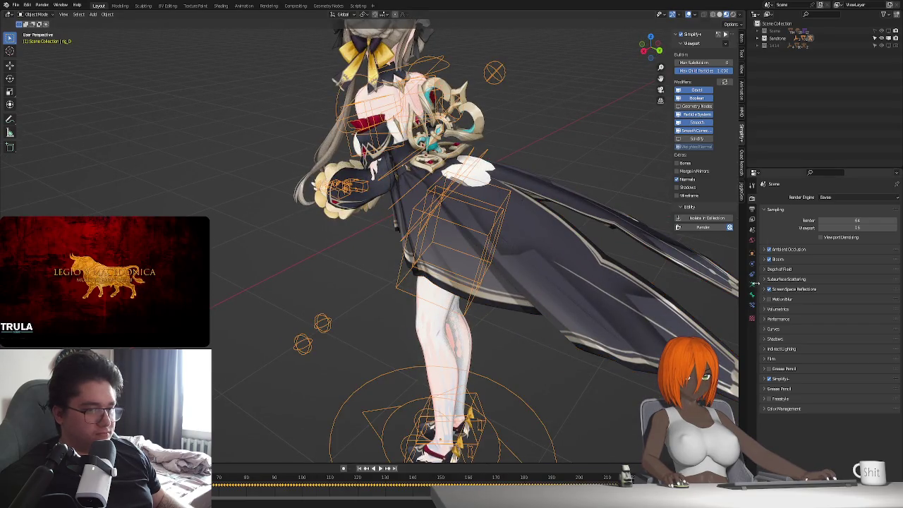
click(752, 284)
mouse_move(537, 264)
middle_down()
mouse_move(506, 249)
mouse_move(467, 305)
mouse_move(462, 289)
mouse_move(462, 281)
mouse_move(539, 293)
mouse_move(433, 317)
mouse_move(487, 312)
mouse_move(435, 308)
middle_up()
click(506, 248)
key(Tab)
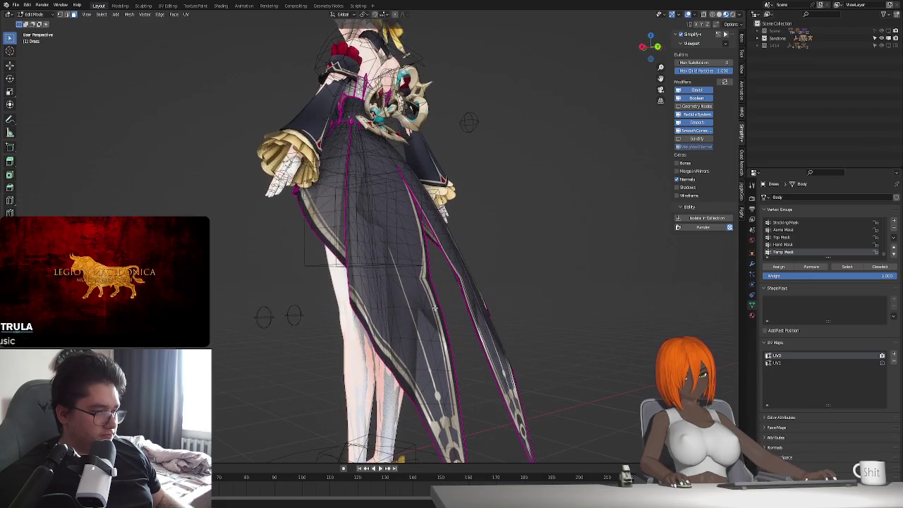
- Select a dress front-panel face and extend it to the whole front strip
click(400, 367)
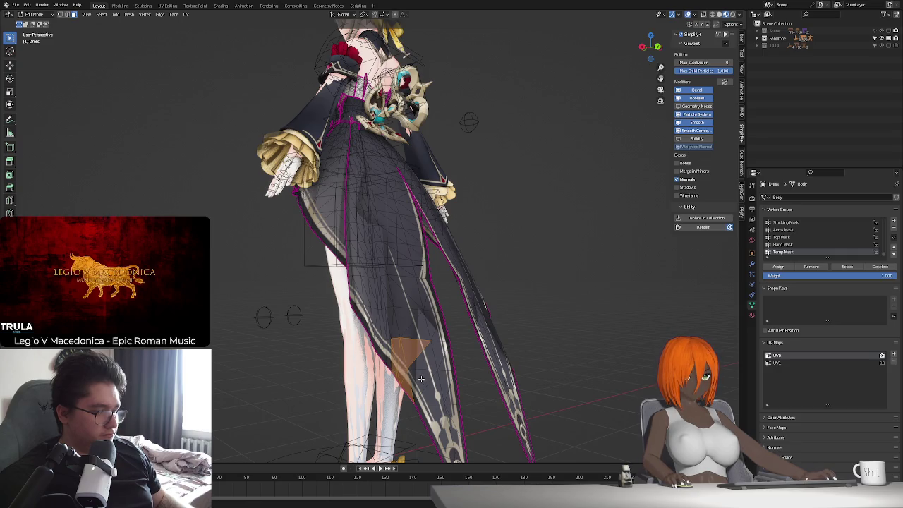
middle_drag(451, 372, 403, 390)
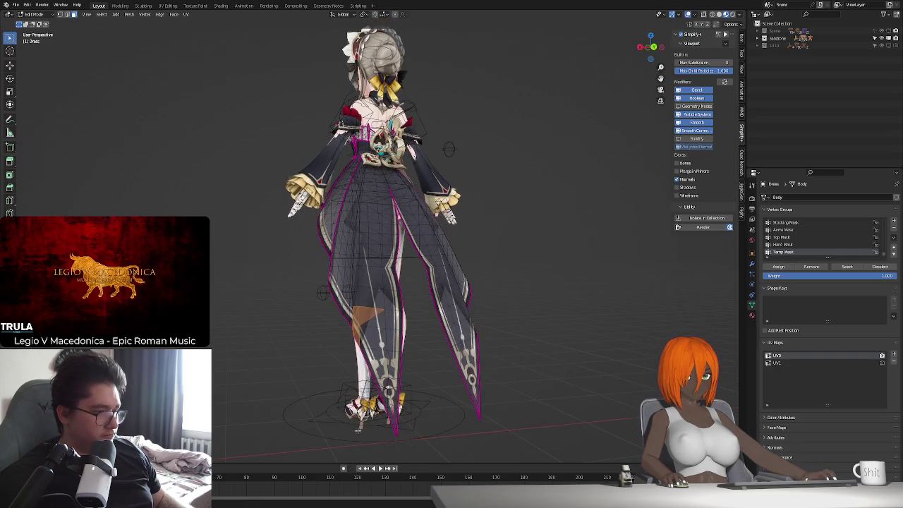
middle_drag(357, 430, 387, 429)
shift+drag(355, 424, 396, 261)
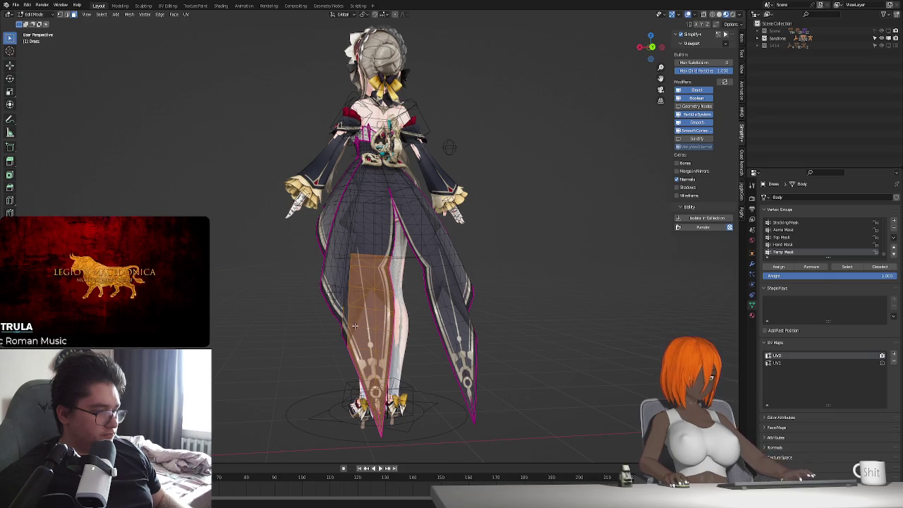
mouse_move(336, 343)
middle_down()
mouse_move(395, 328)
mouse_move(443, 334)
mouse_move(370, 358)
middle_up()
scroll(395, 328, up, 2)
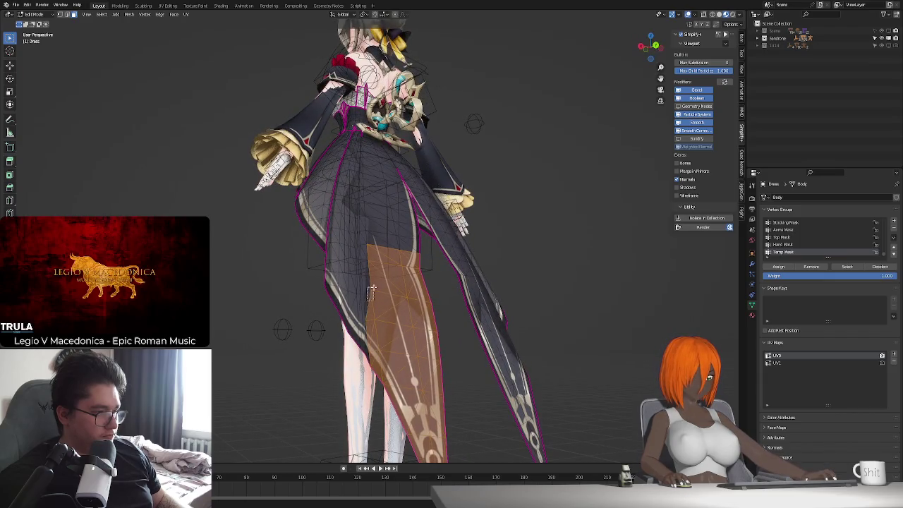
- Grow the selection up two bands, add the leg faces and switch to circle select
alt+shift+click(368, 225)
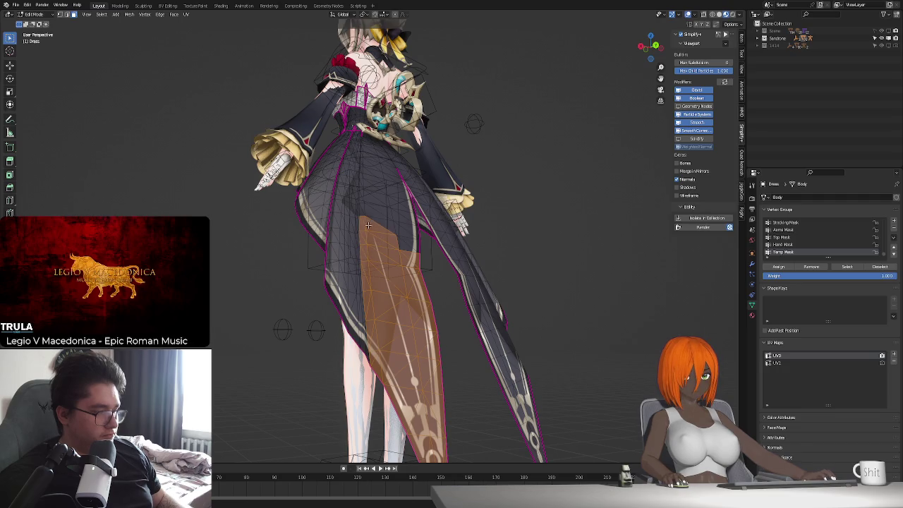
alt+shift+click(366, 192)
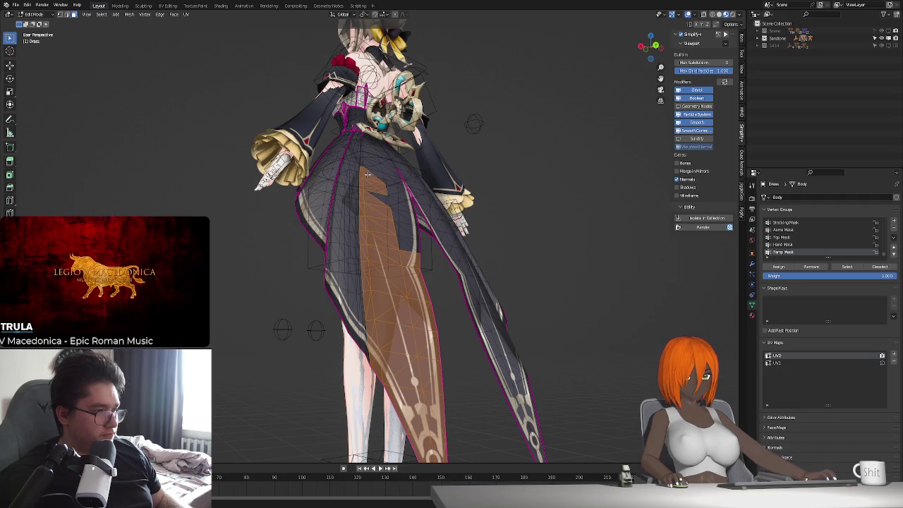
middle_drag(367, 174, 394, 291)
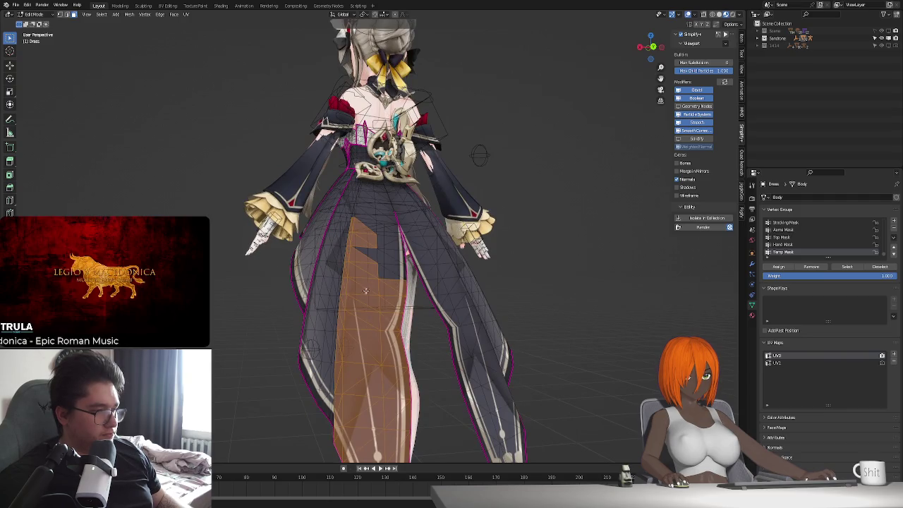
shift+drag(385, 223, 363, 230)
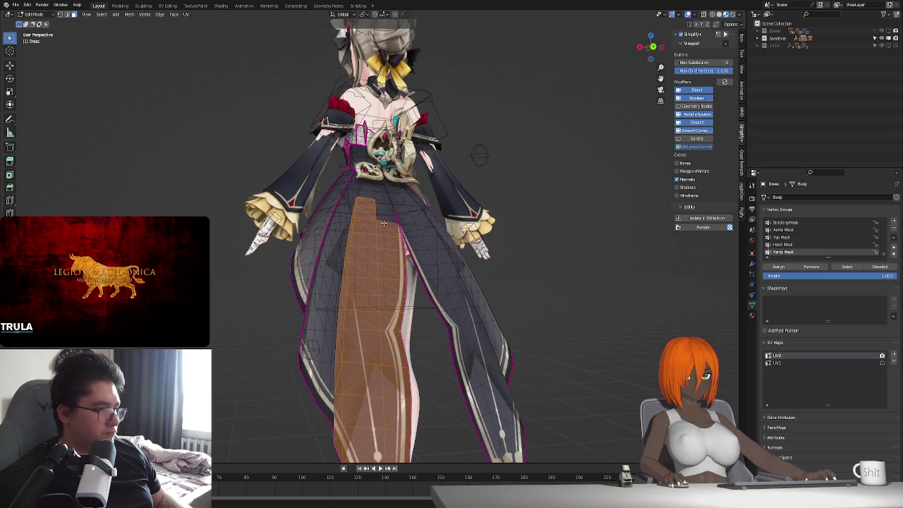
key(c)
click(382, 223)
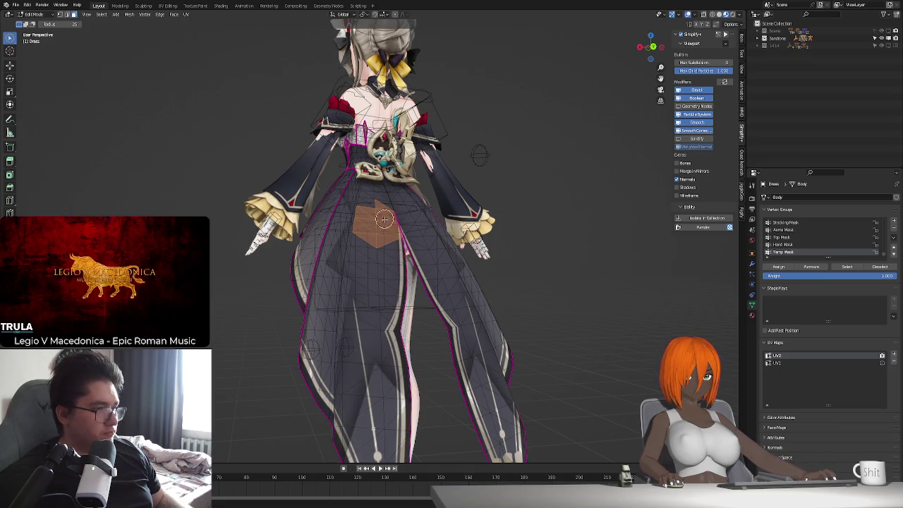
- Restore the front strip selection and paint in the remaining skirt faces up to the waist
key(ctrl+l)
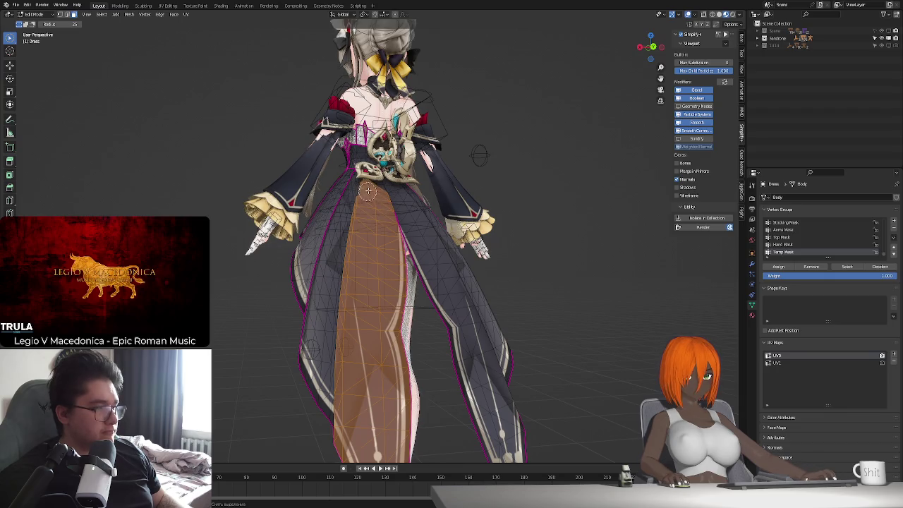
mouse_move(369, 187)
middle_down()
mouse_move(413, 283)
mouse_move(403, 252)
mouse_move(383, 238)
middle_up()
scroll(392, 244, up, 5)
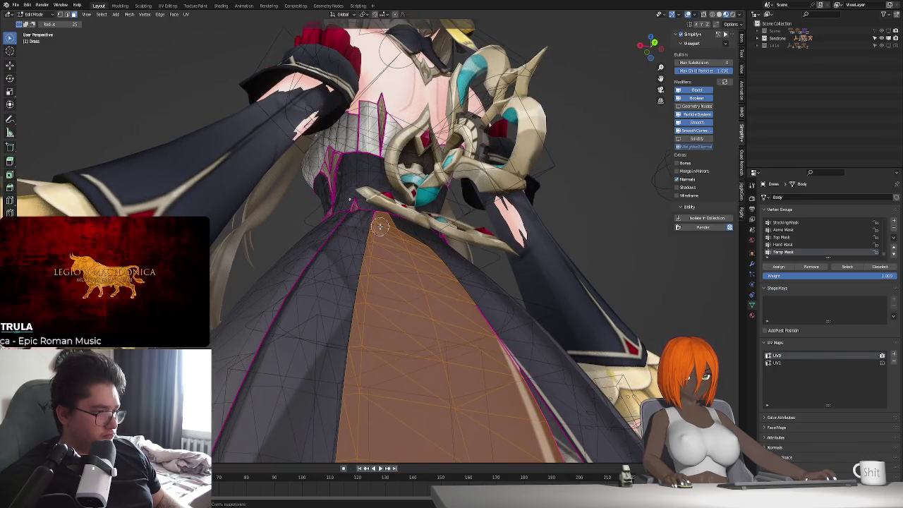
mouse_move(429, 240)
middle_down()
mouse_move(447, 276)
mouse_move(429, 250)
mouse_move(456, 232)
mouse_move(455, 204)
middle_up()
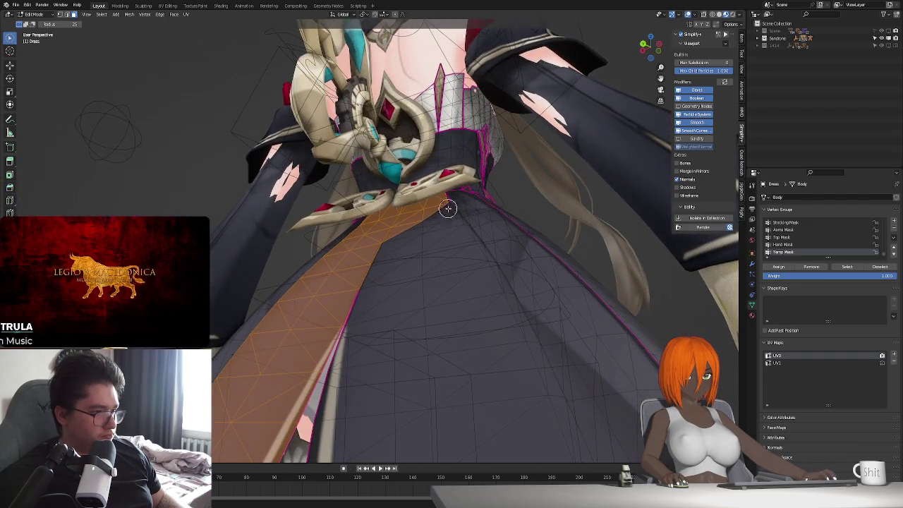
mouse_move(449, 227)
mouse_down()
mouse_move(443, 247)
mouse_move(391, 300)
mouse_up()
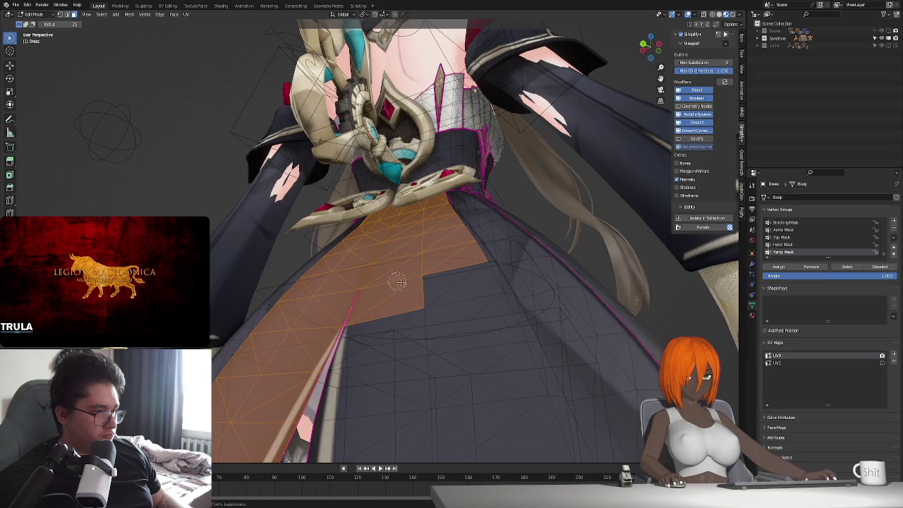
mouse_move(392, 300)
middle_down()
mouse_move(414, 309)
mouse_move(435, 362)
mouse_move(386, 208)
middle_up()
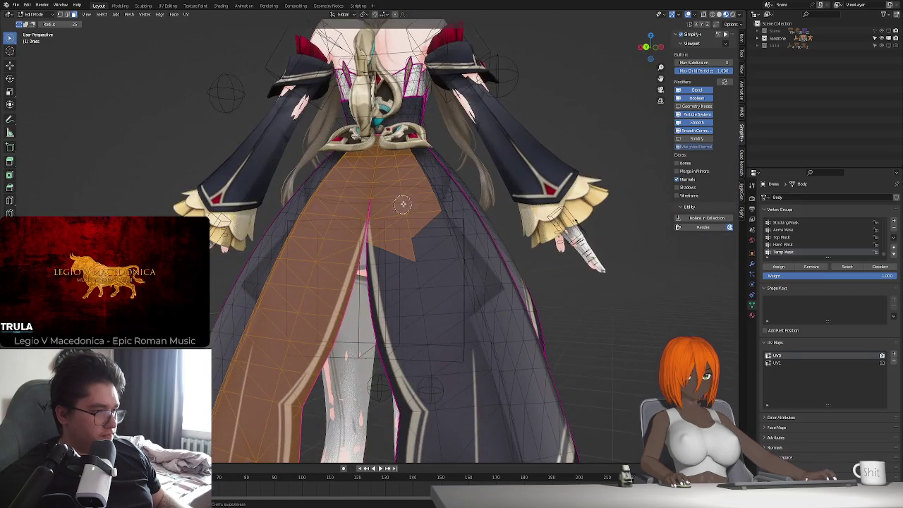
mouse_move(422, 253)
mouse_down()
mouse_move(395, 304)
mouse_move(395, 290)
mouse_up()
scroll(395, 290, down, 2)
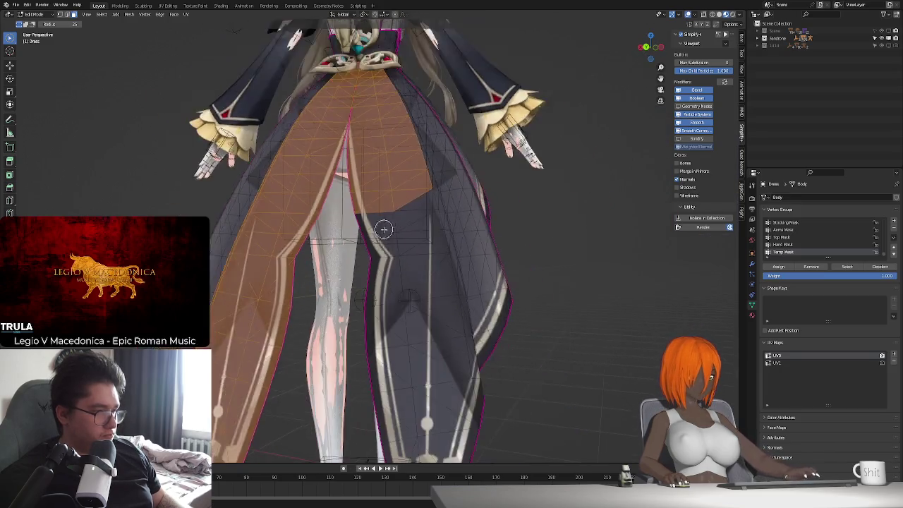
scroll(374, 220, down, 1)
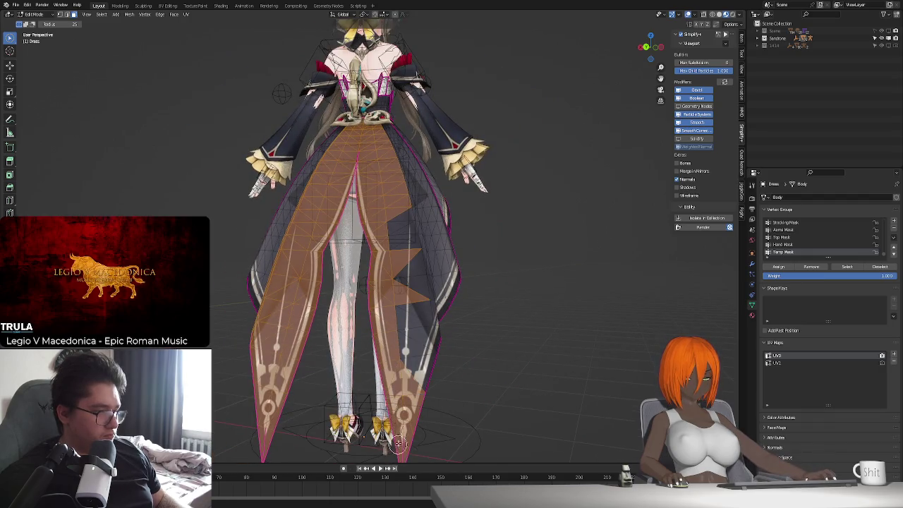
scroll(401, 410, down, 2)
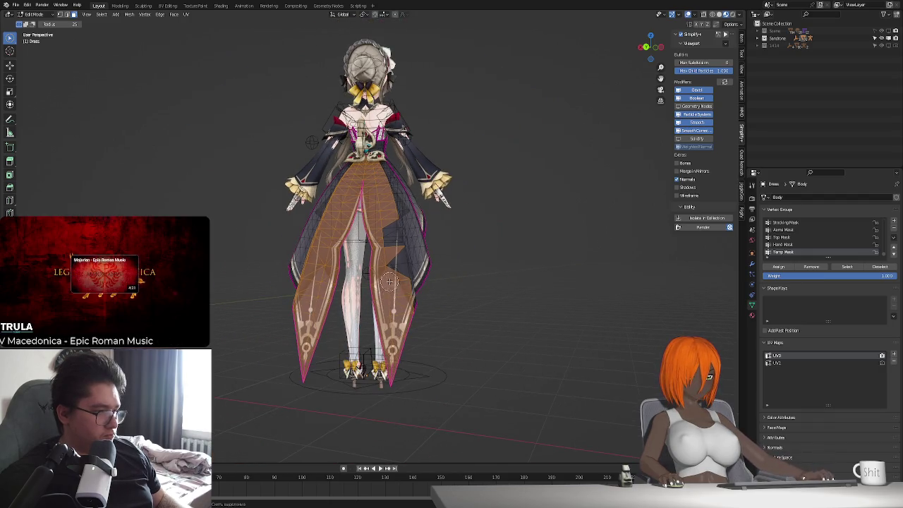
drag(399, 274, 382, 225)
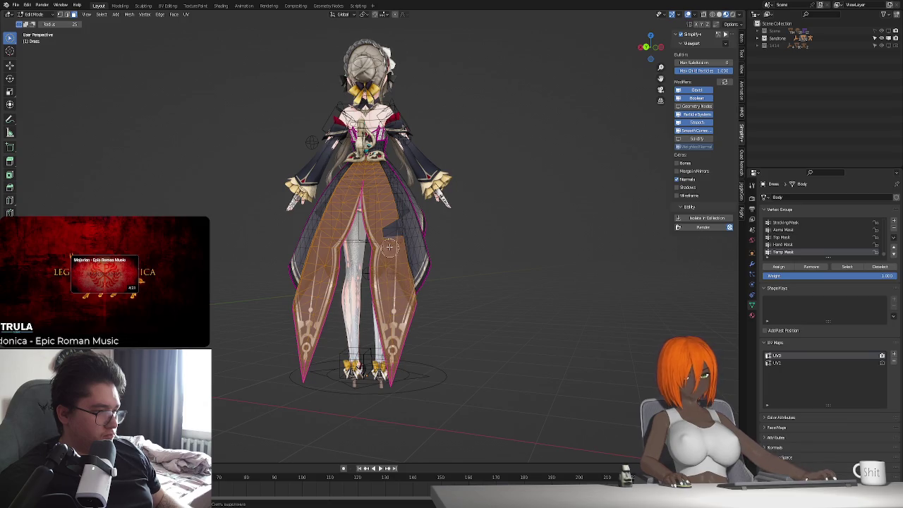
- Hide the selected front dress panels and orbit around to the character's back
key(h)
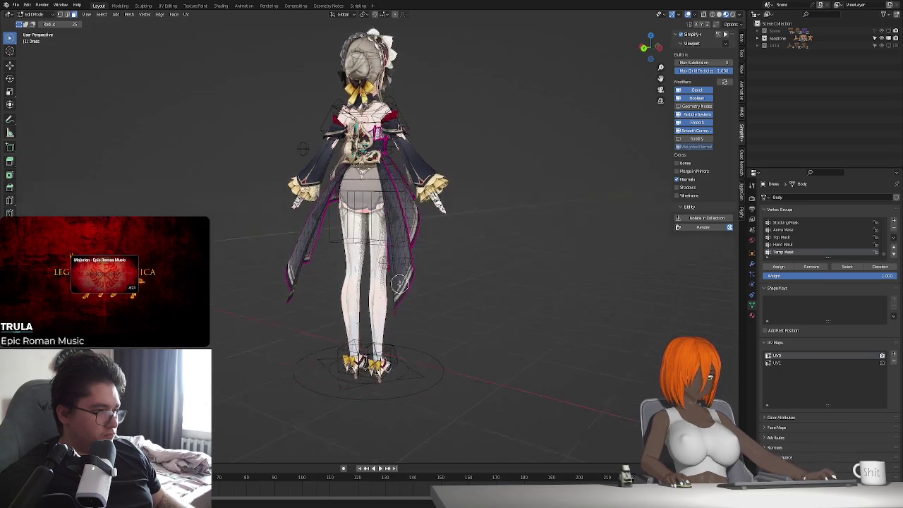
scroll(434, 300, up, 2)
scroll(435, 300, up, 2)
mouse_move(435, 300)
middle_down()
mouse_move(490, 299)
mouse_move(387, 303)
mouse_move(464, 317)
mouse_move(434, 276)
mouse_move(420, 298)
mouse_move(439, 304)
middle_up()
key(KP_1)
middle_drag(401, 281, 352, 207)
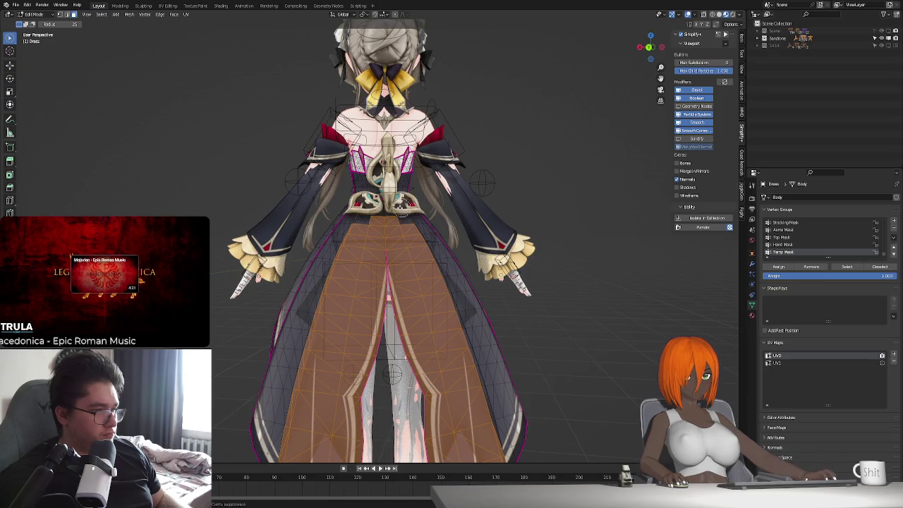
mouse_move(353, 211)
middle_down()
mouse_move(424, 232)
mouse_move(508, 185)
mouse_move(480, 274)
mouse_move(403, 289)
mouse_move(452, 332)
middle_up()
scroll(402, 289, down, 2)
middle_drag(322, 268, 441, 280)
- Delete the linked back skirt faces, return to object mode and select the armature rig
key(l)
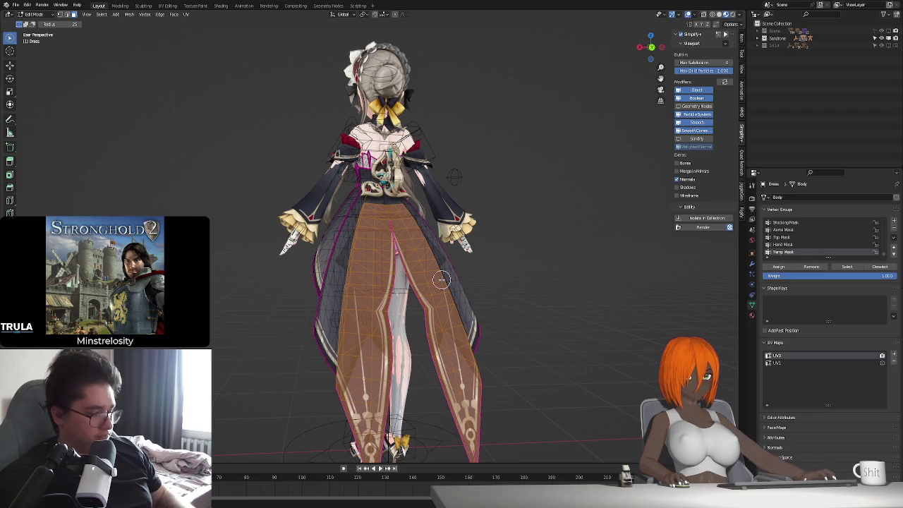
key(x)
click(432, 284)
key(Tab)
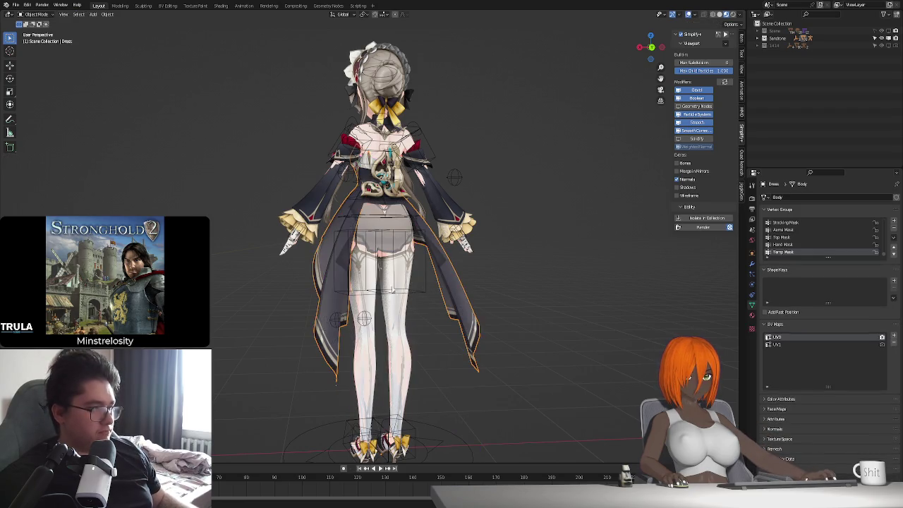
middle_drag(432, 284, 425, 293)
click(453, 185)
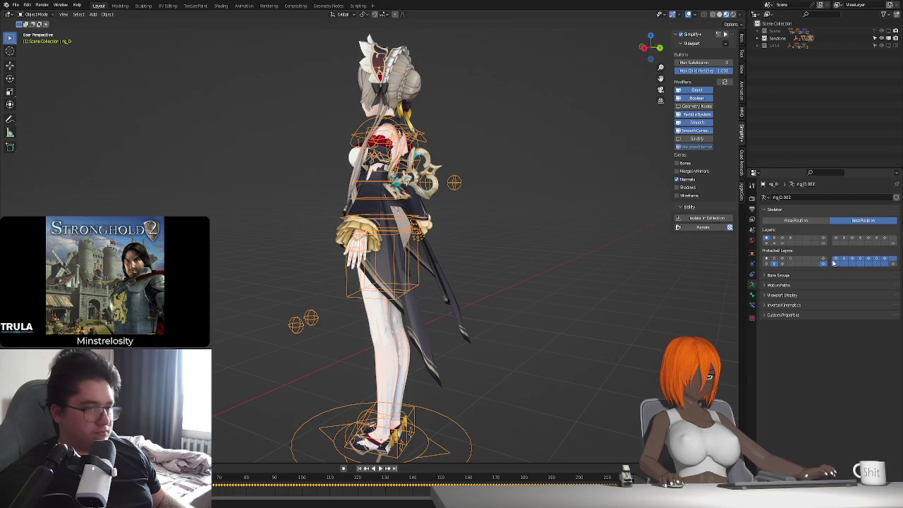
- Enter edit mode on the stocking mesh with proportional editing enabled, viewing the hips
mouse_move(453, 186)
middle_down()
mouse_move(492, 295)
mouse_move(472, 318)
mouse_move(374, 238)
mouse_move(381, 212)
mouse_move(358, 286)
middle_up()
scroll(471, 316, up, 3)
click(374, 238)
key(Tab)
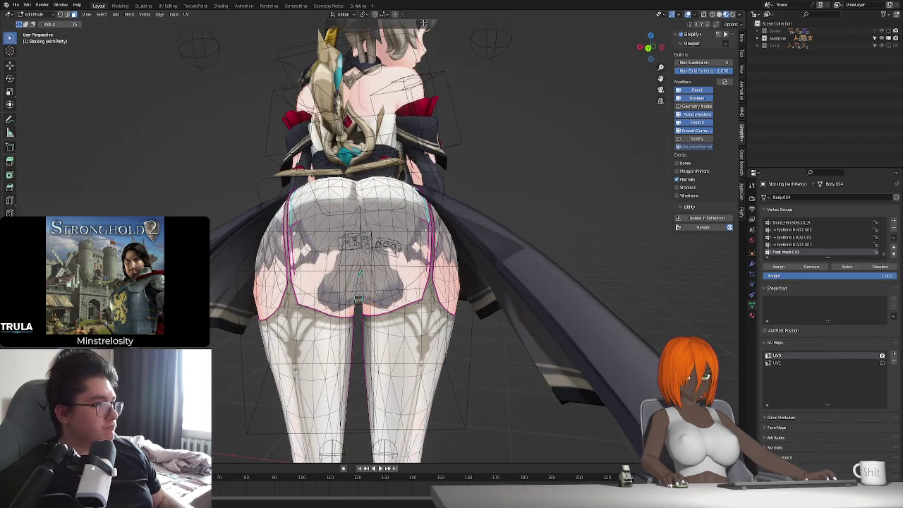
click(400, 16)
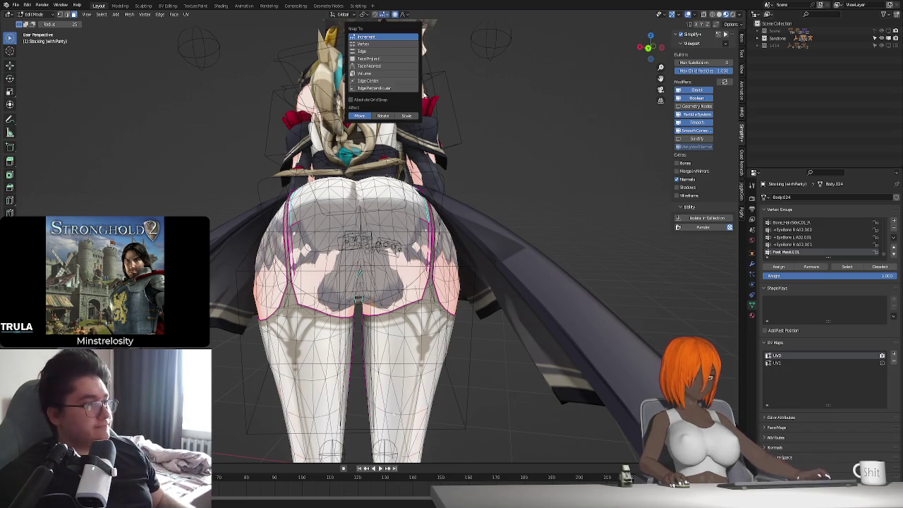
scroll(390, 247, up, 3)
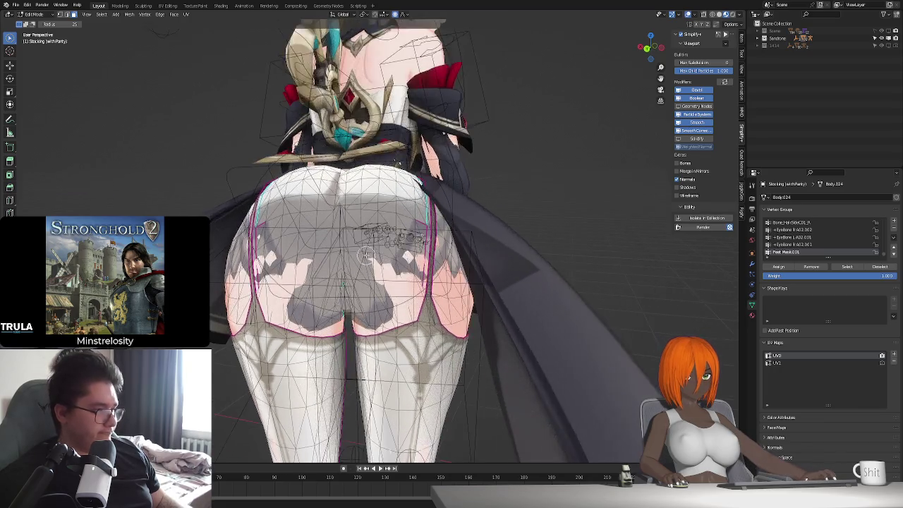
mouse_move(364, 256)
middle_down()
mouse_move(399, 265)
mouse_move(391, 291)
mouse_move(404, 284)
middle_up()
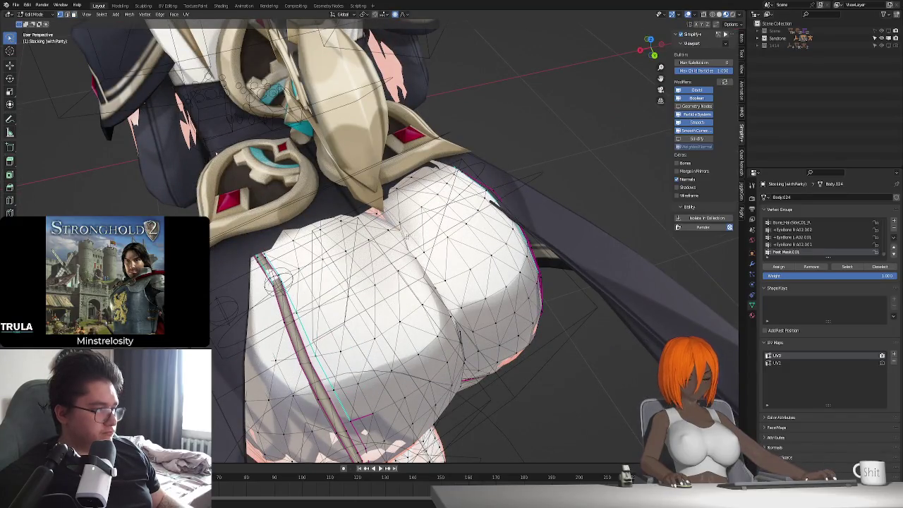
middle_drag(402, 232, 438, 227)
- Shift the stocking's vertical hip crease sideways after cancelling a first move
key(g)
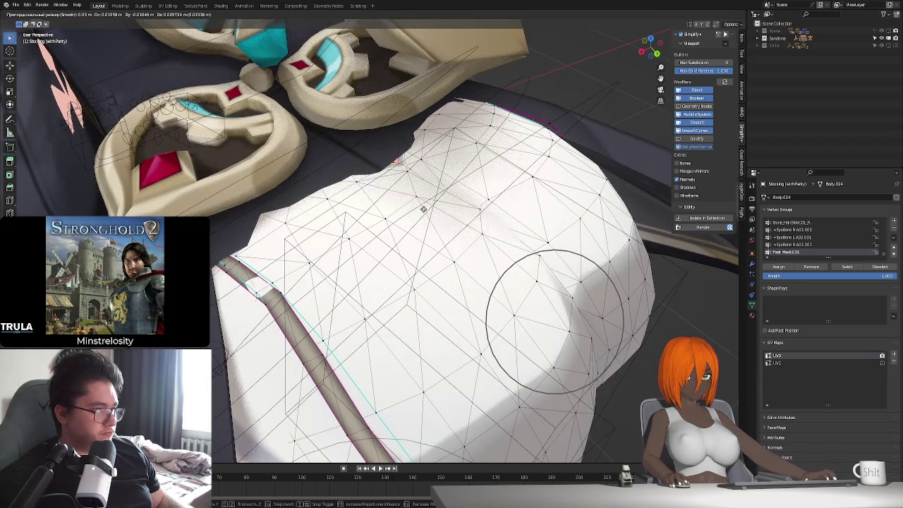
middle_drag(423, 209, 437, 238)
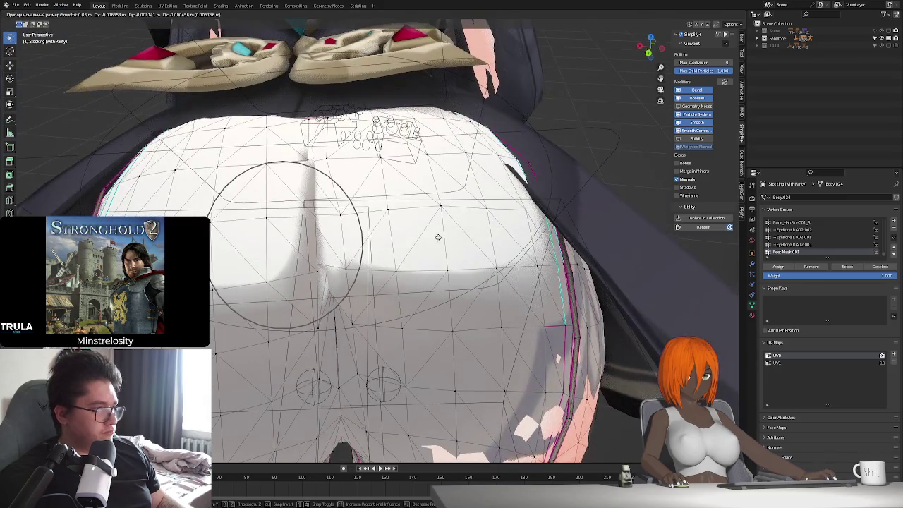
right_click(431, 244)
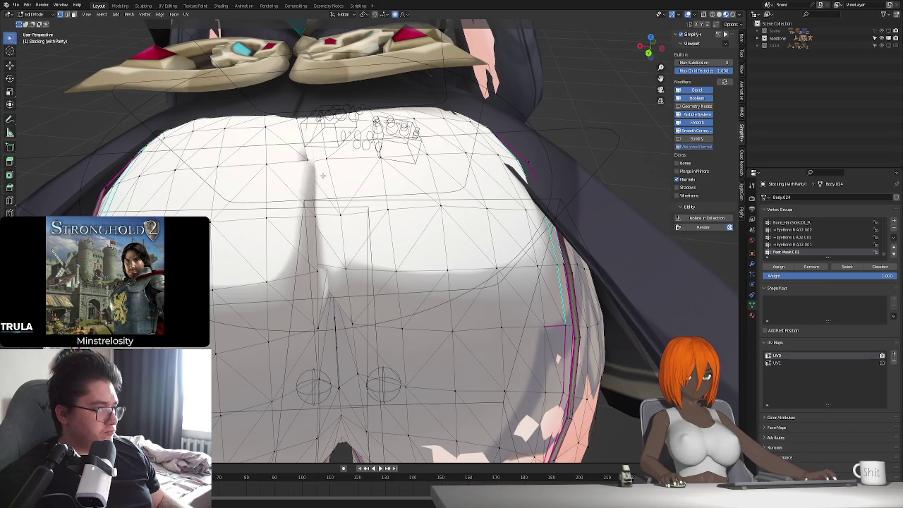
key(g)
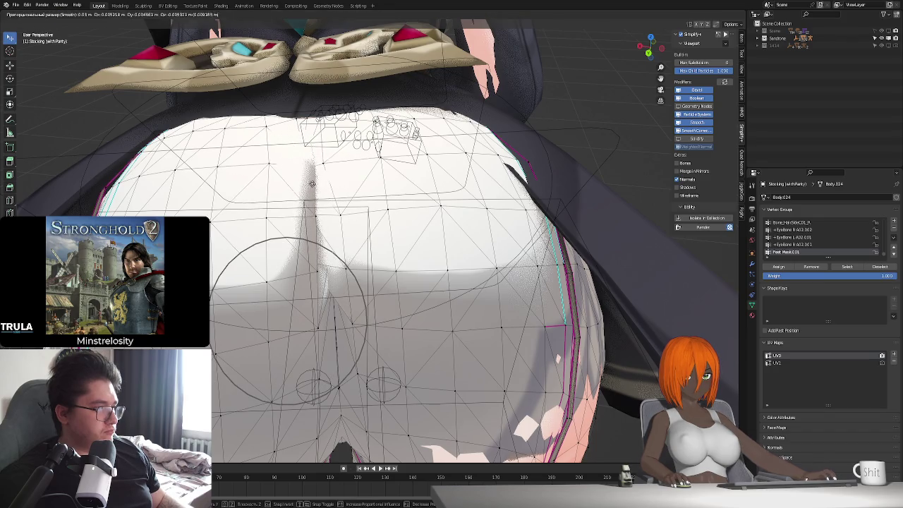
click(317, 187)
middle_drag(318, 185, 354, 230)
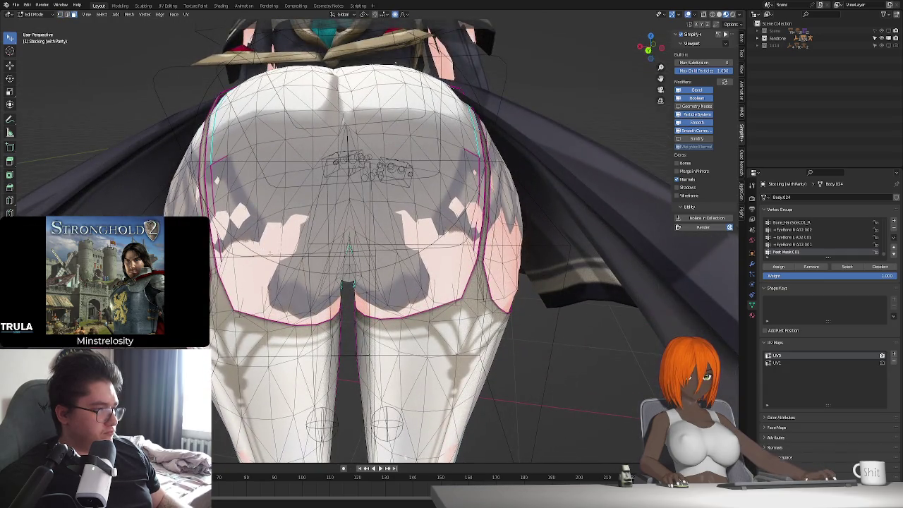
middle_drag(248, 271, 248, 265)
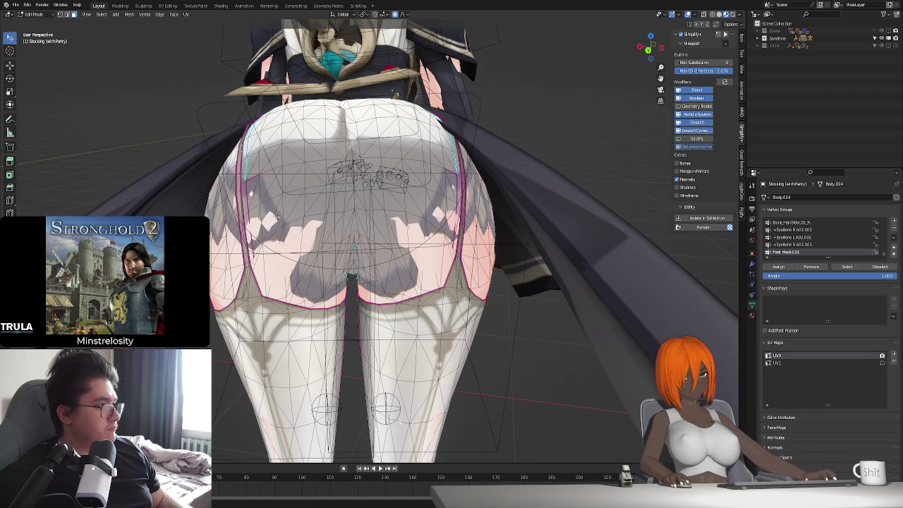
- Adjust the hip vertices with a Y-axis move and then a free move
key(g)
key(y)
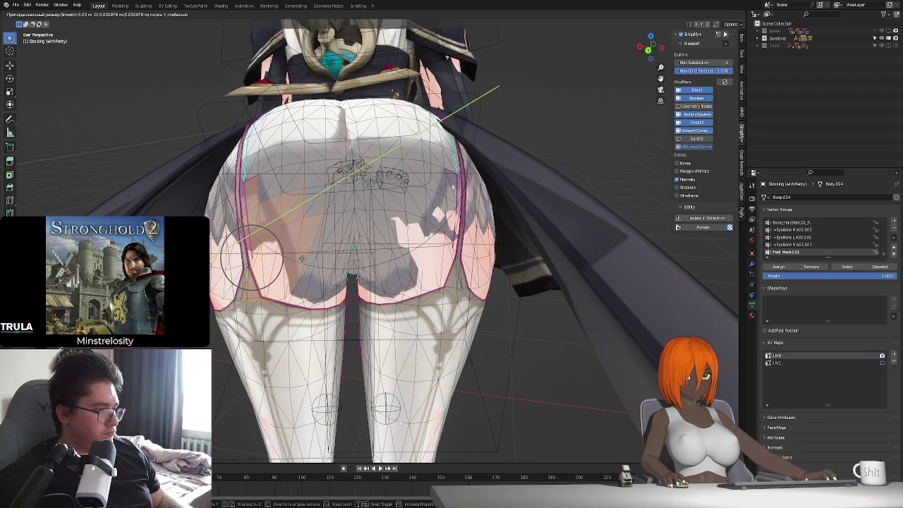
click(302, 259)
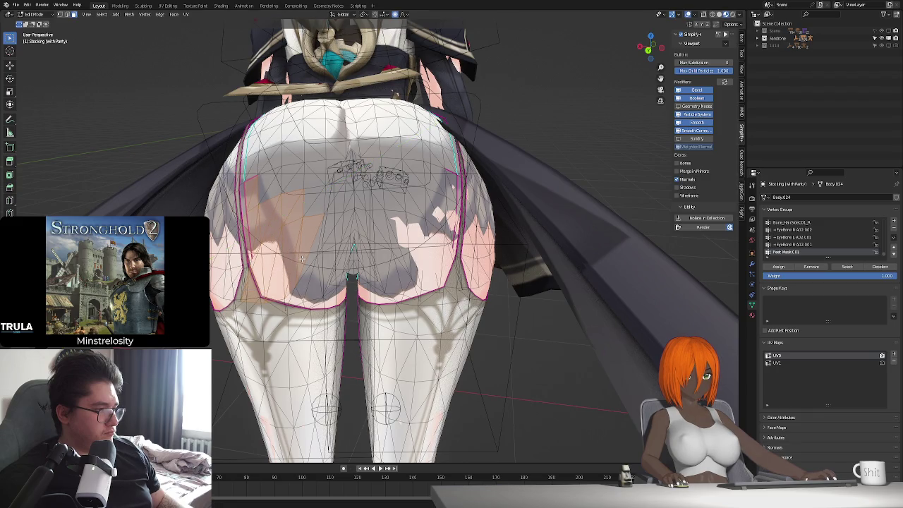
key(g)
key(y)
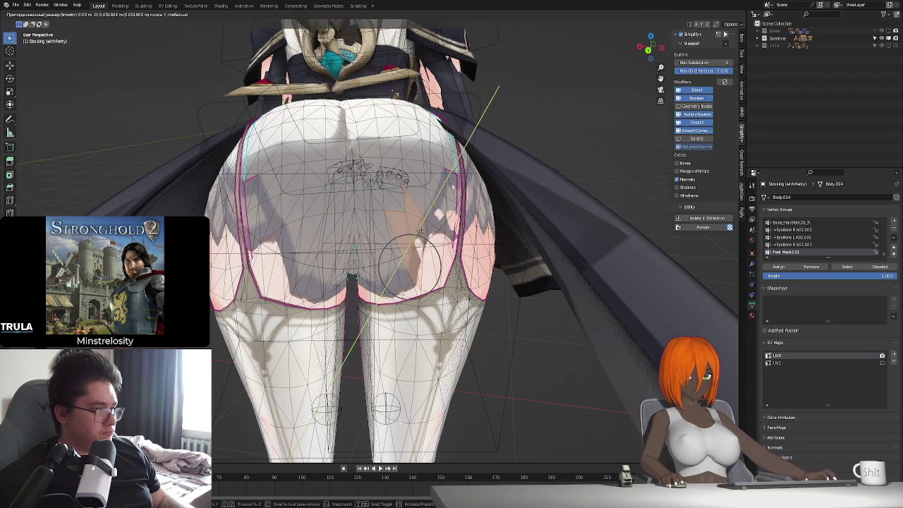
key(y)
key(y)
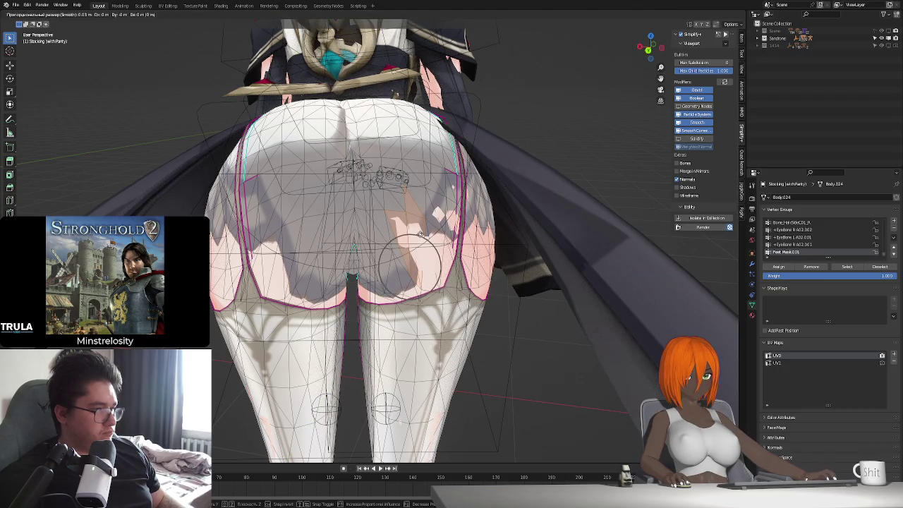
click(420, 238)
middle_drag(419, 237, 457, 288)
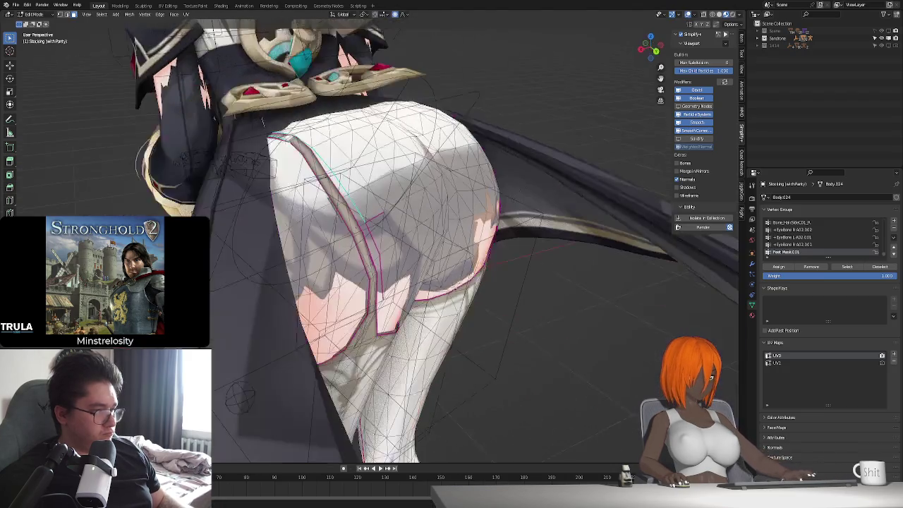
- Refine the hips with Z-axis and free moves, then isolate the stocking in local view
key(g)
key(x)
key(x)
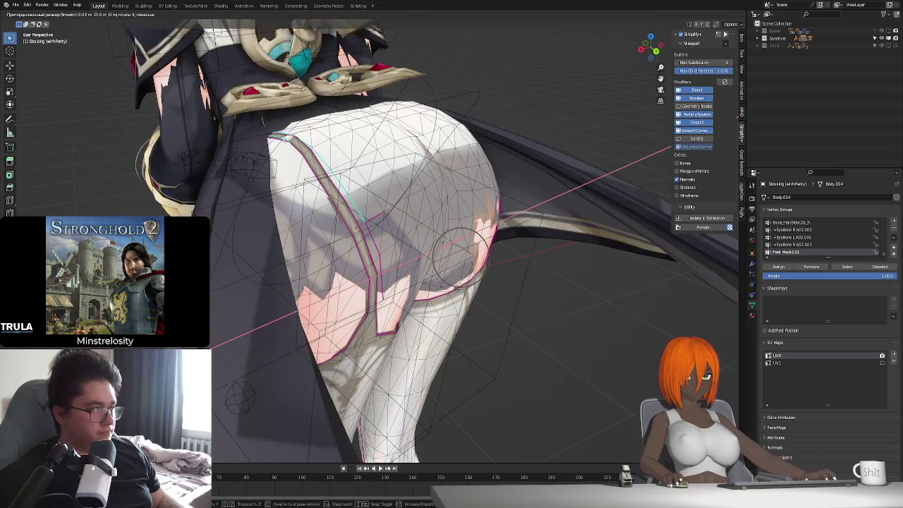
key(z)
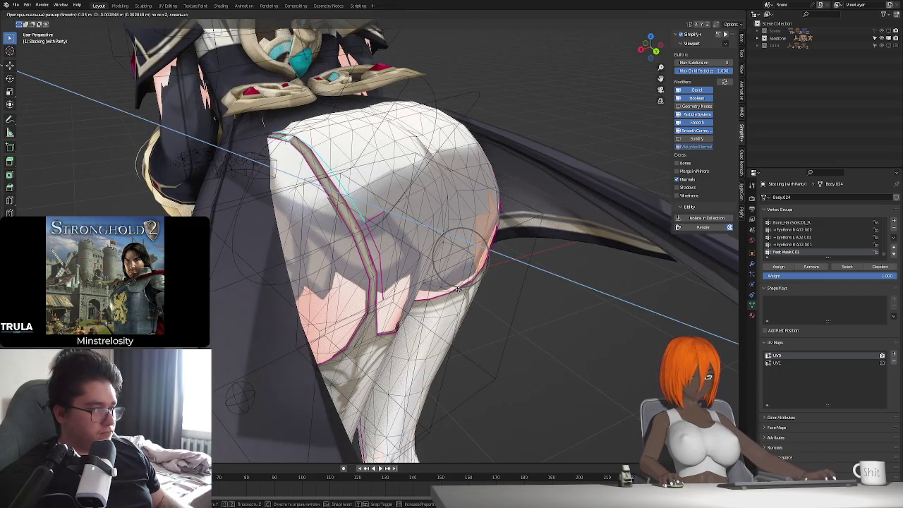
middle_drag(457, 288, 448, 225)
key(g)
key(z)
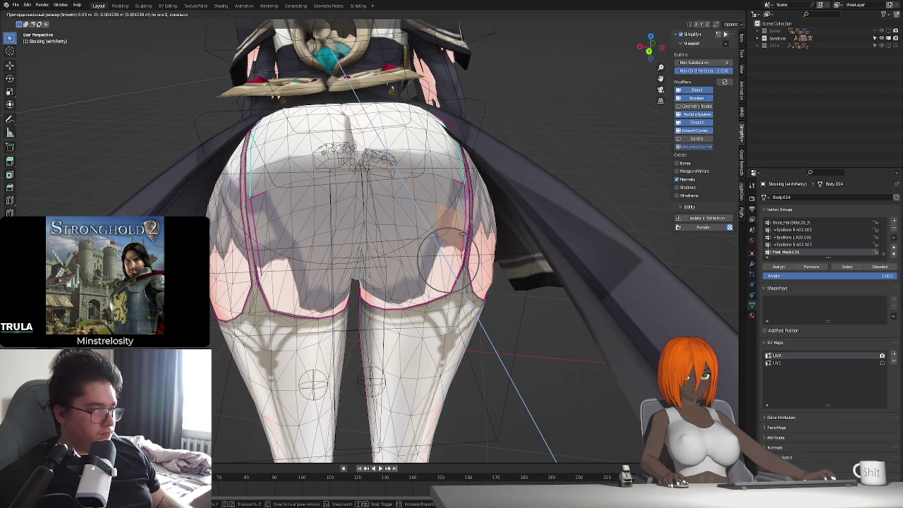
click(462, 234)
middle_drag(462, 235, 433, 245)
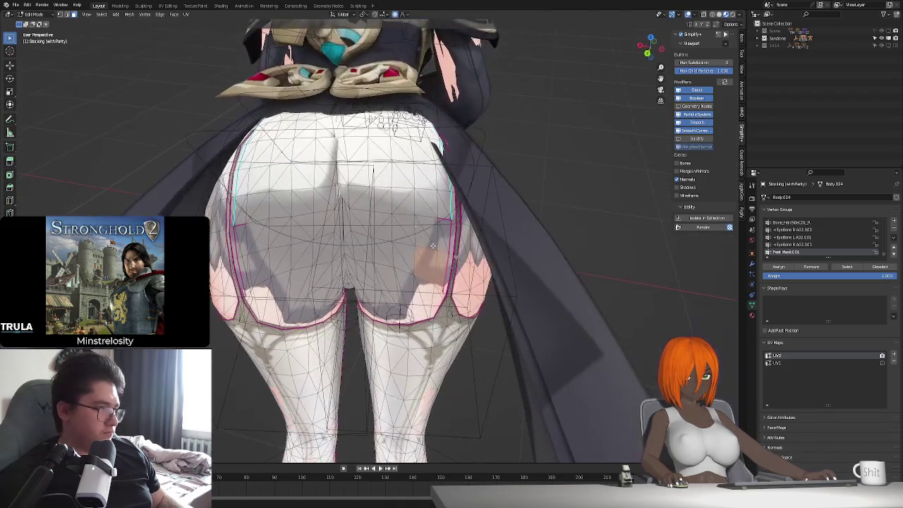
key(g)
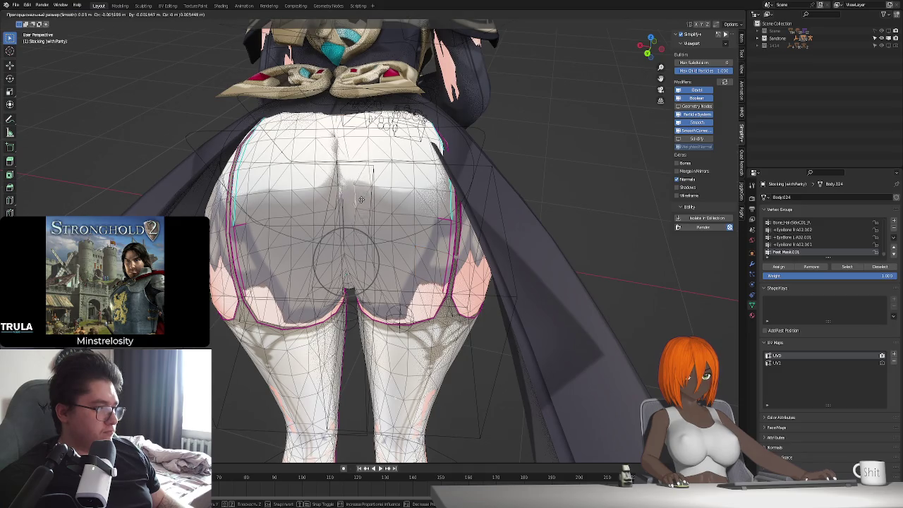
click(358, 199)
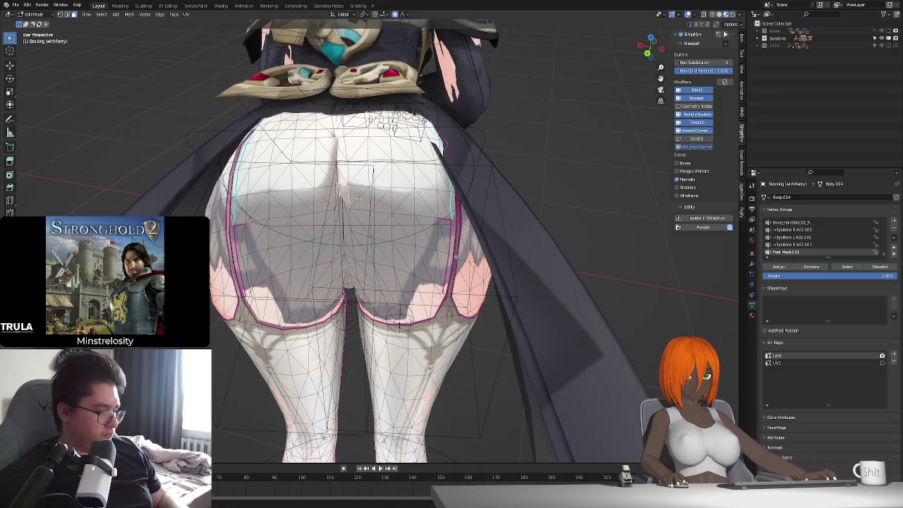
key(KP_Divide)
middle_drag(359, 198, 428, 368)
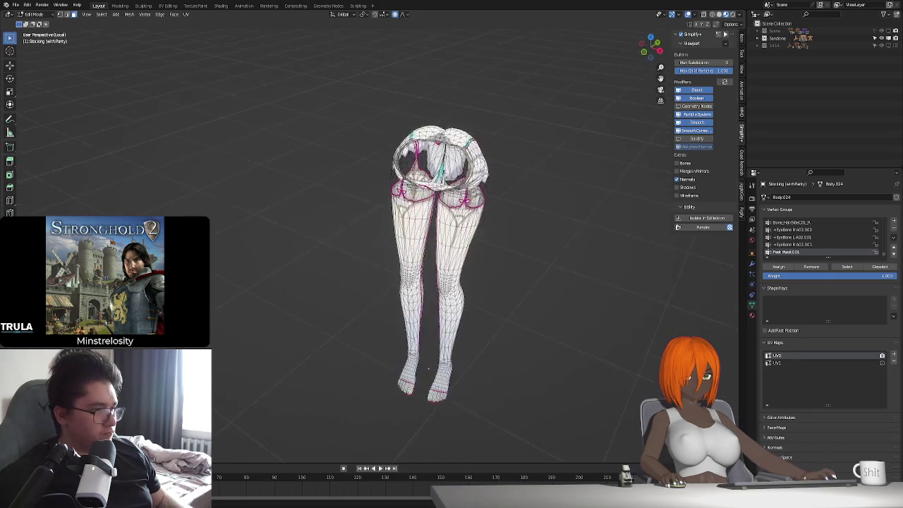
- Return to object mode and leave local view so the full scene surrounds the stocking
scroll(429, 368, up, 3)
scroll(423, 339, up, 4)
scroll(413, 282, up, 3)
scroll(407, 261, up, 2)
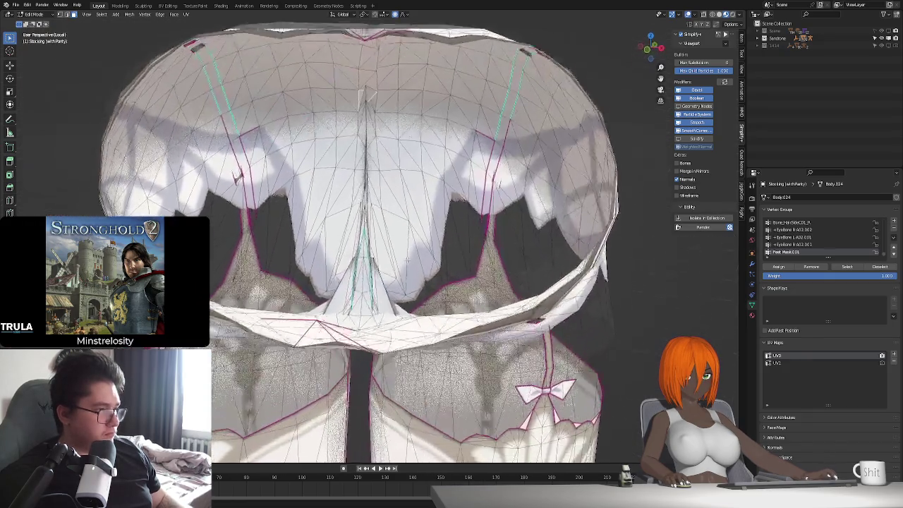
mouse_move(407, 261)
middle_down()
mouse_move(386, 243)
mouse_move(360, 301)
mouse_move(416, 291)
middle_up()
scroll(386, 242, up, 3)
scroll(361, 301, down, 5)
key(Tab)
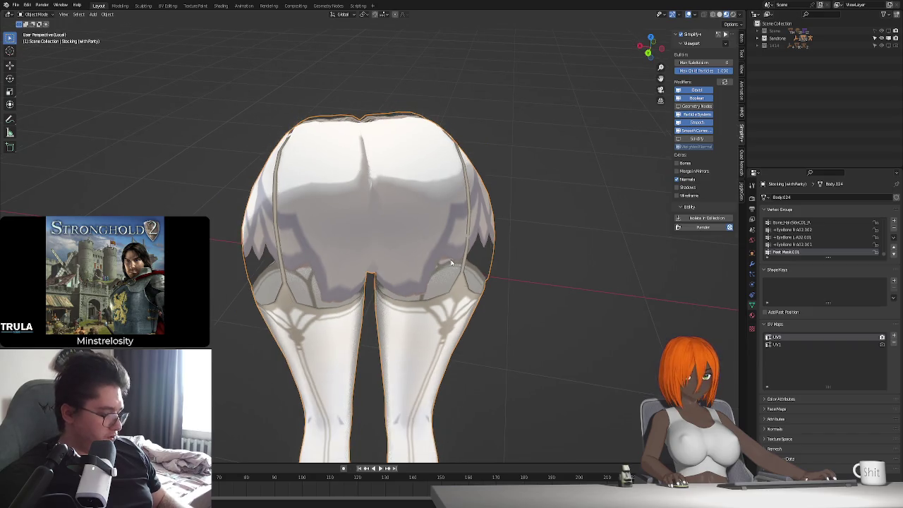
key(KP_Divide)
middle_drag(450, 266, 419, 266)
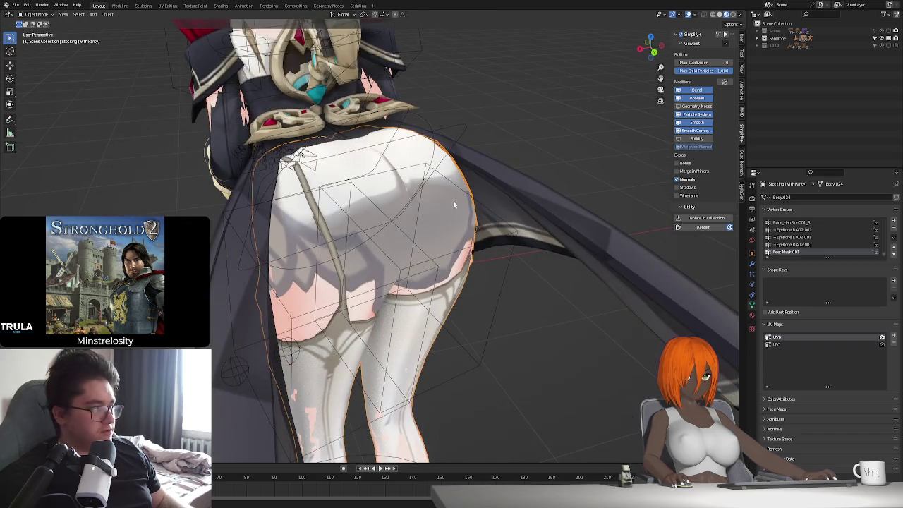
- Show the stocking's modifier stack, inspect the Mask modifier and isolate the stocking again
click(753, 263)
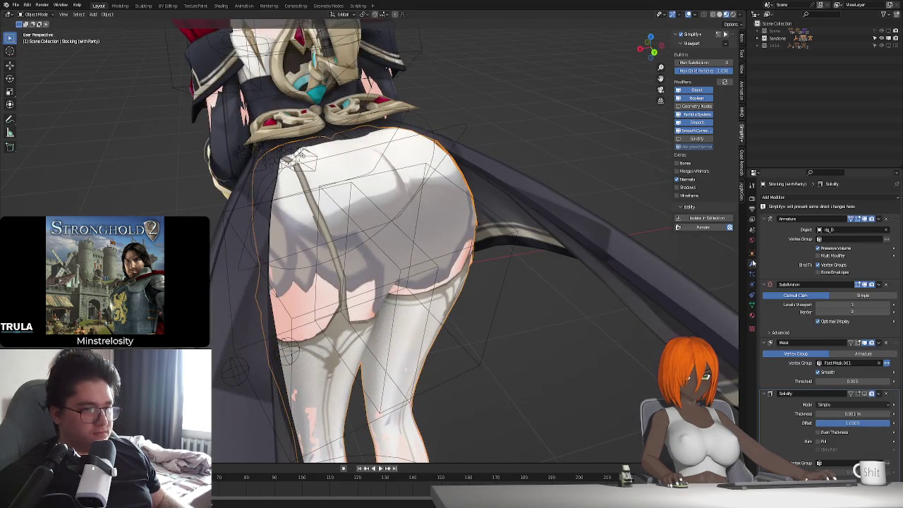
click(766, 343)
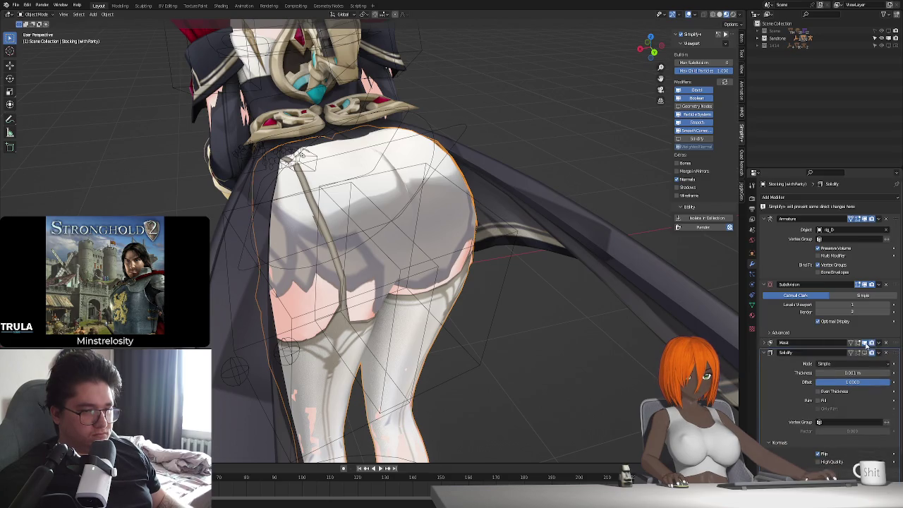
middle_drag(494, 304, 557, 309)
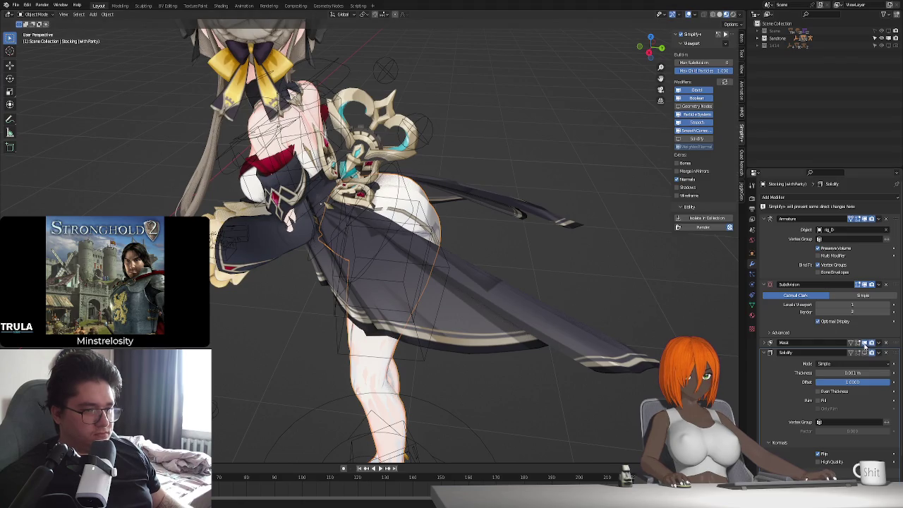
click(766, 344)
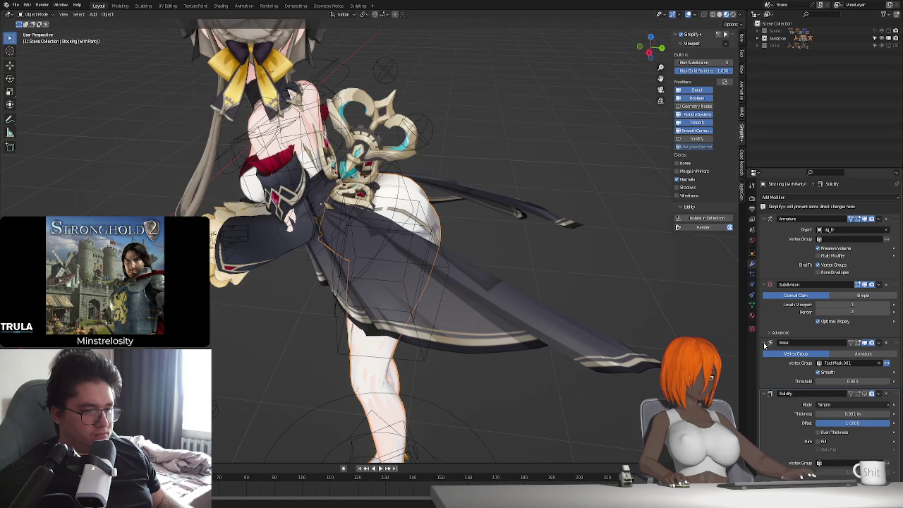
click(765, 343)
shift+middle_drag(479, 363, 473, 259)
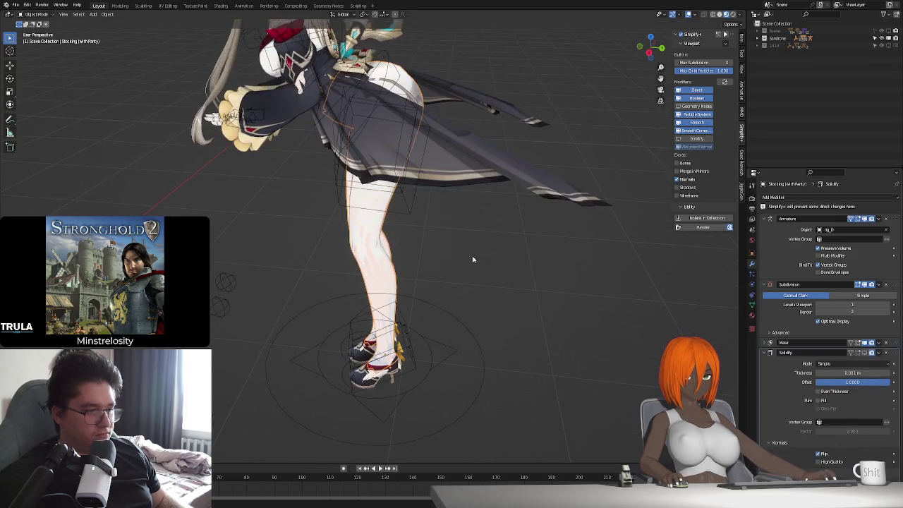
key(KP_Divide)
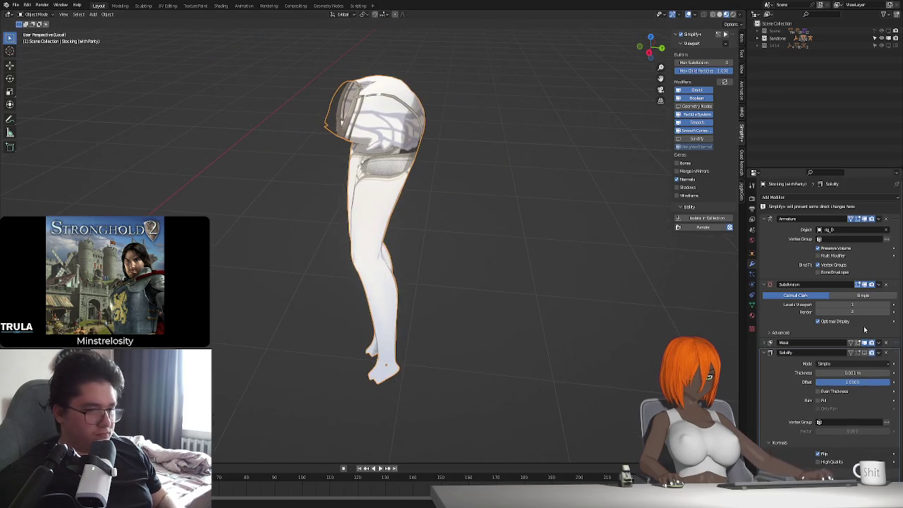
- Toggle the Mask and Solidify modifiers' viewport visibility off and back on
click(865, 344)
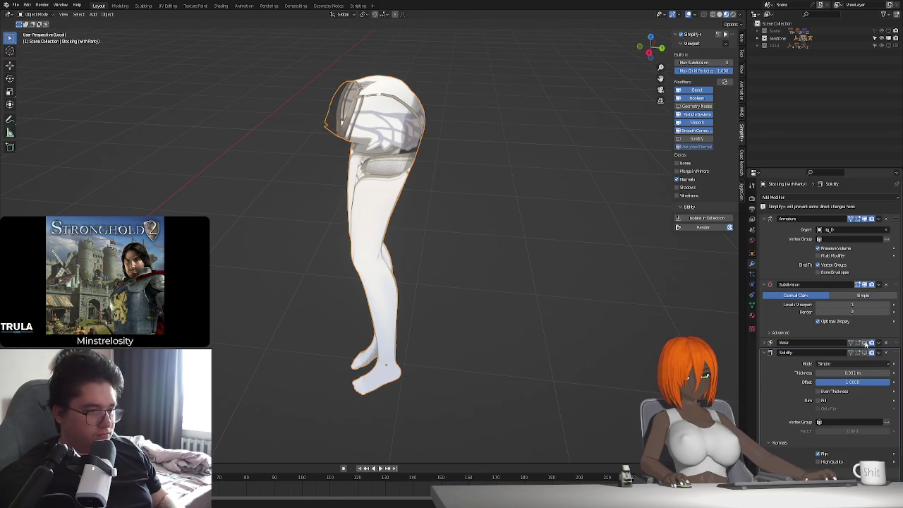
click(866, 344)
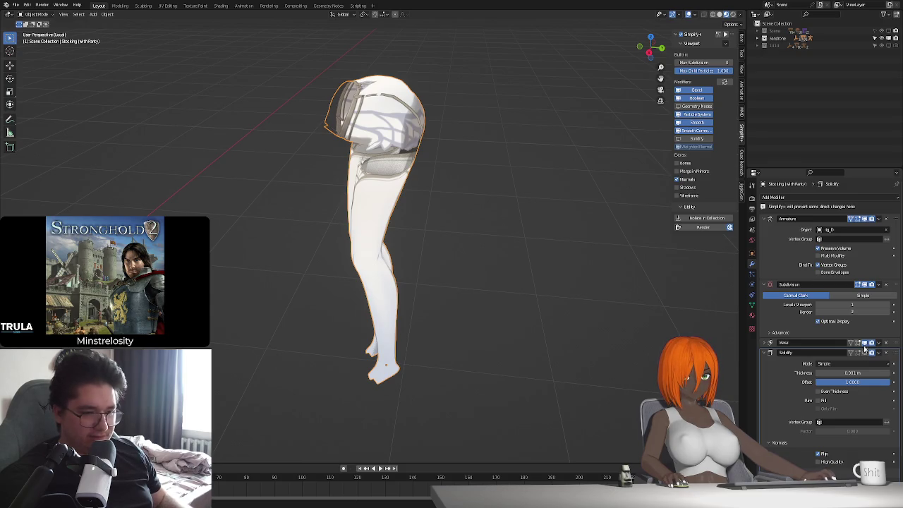
click(865, 355)
click(865, 355)
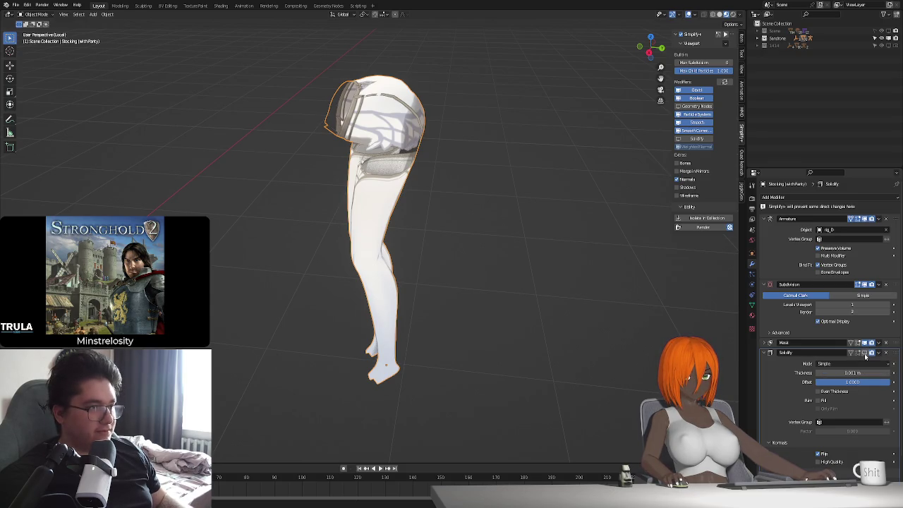
- Disable Simplify+ and bring the full character back into view
click(679, 34)
mouse_move(500, 221)
middle_down()
mouse_move(411, 220)
mouse_move(349, 252)
mouse_move(386, 205)
mouse_move(399, 260)
mouse_move(405, 208)
middle_up()
scroll(399, 261, up, 2)
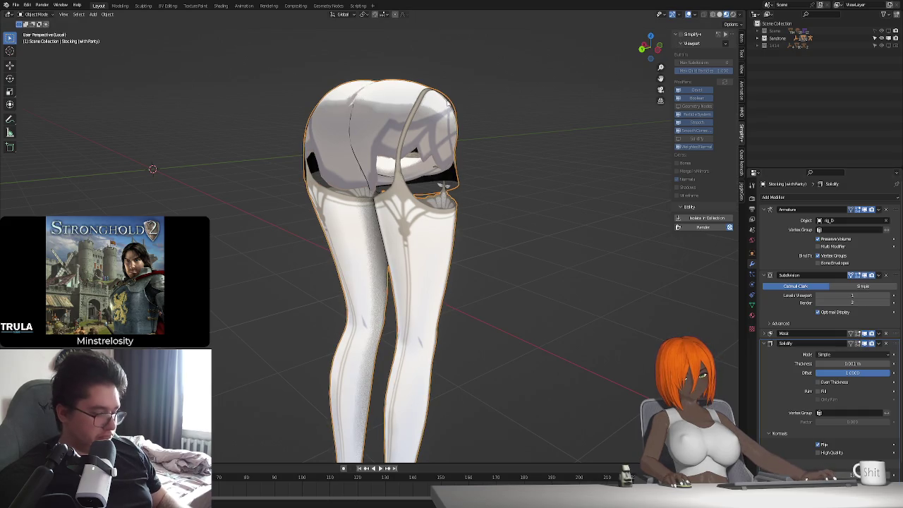
key(KP_Divide)
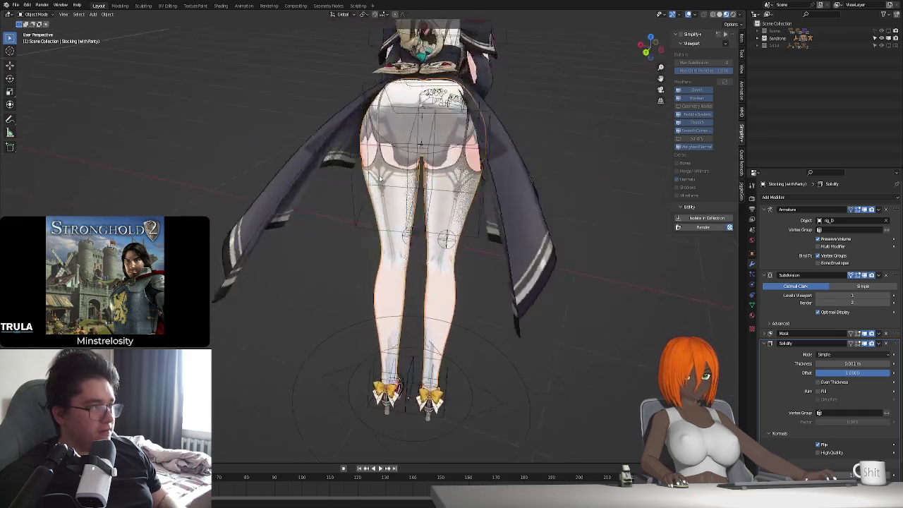
mouse_move(462, 181)
middle_down()
mouse_move(432, 211)
mouse_move(454, 197)
mouse_move(462, 214)
middle_up()
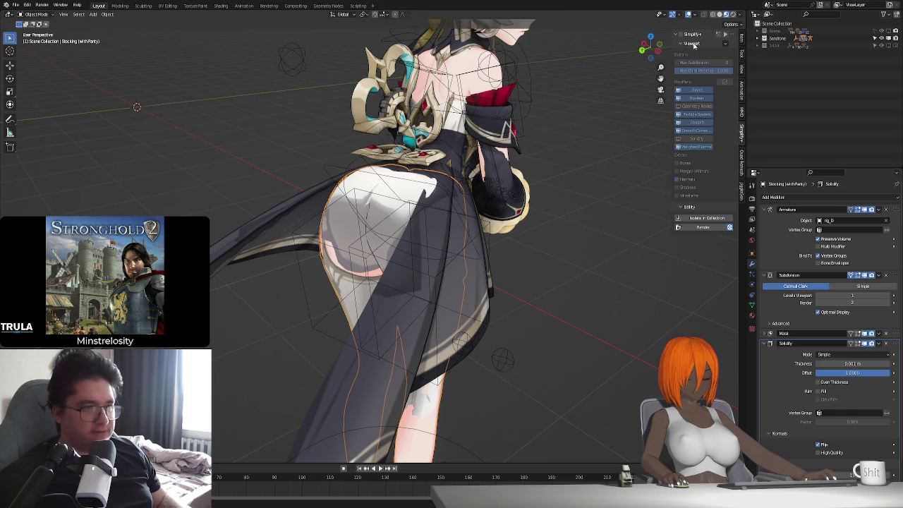
- Re-enable Simplify+, inspect skirt and stockings, close the sidebar and select the rig
click(680, 34)
key(KP_Divide)
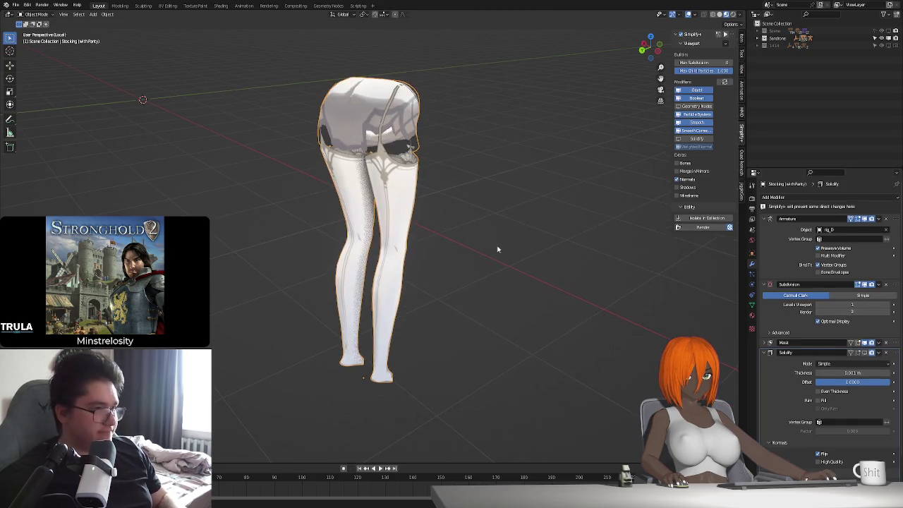
key(KP_Divide)
mouse_move(515, 303)
middle_down()
mouse_move(526, 302)
mouse_move(508, 300)
mouse_move(519, 297)
mouse_move(523, 310)
middle_up()
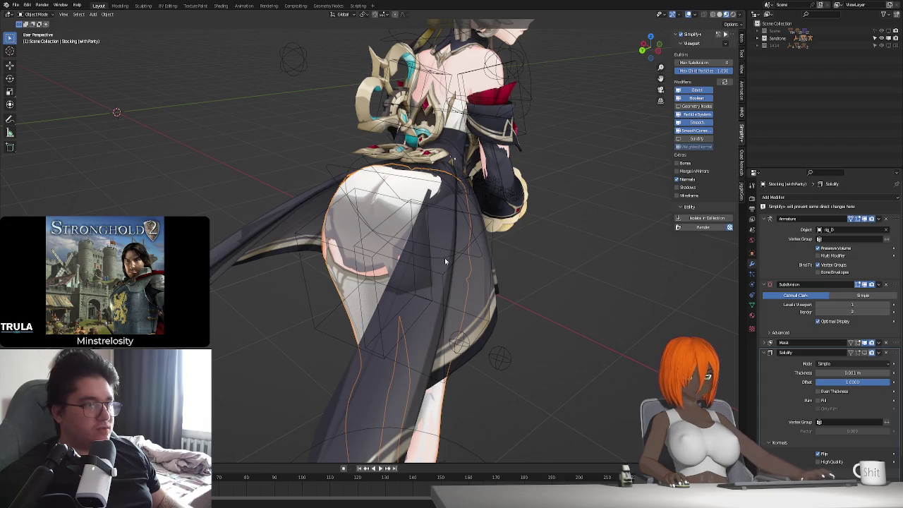
mouse_move(444, 257)
middle_down()
mouse_move(455, 261)
mouse_move(448, 265)
mouse_move(449, 159)
middle_up()
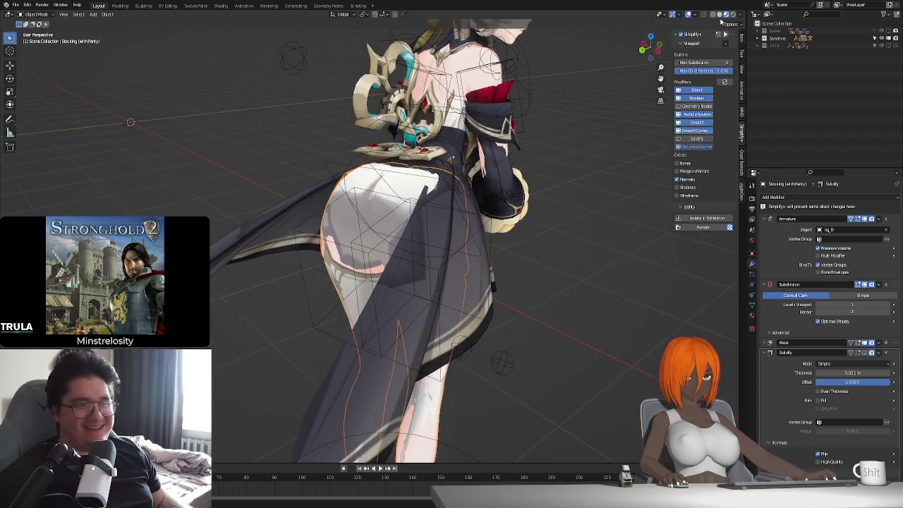
key(n)
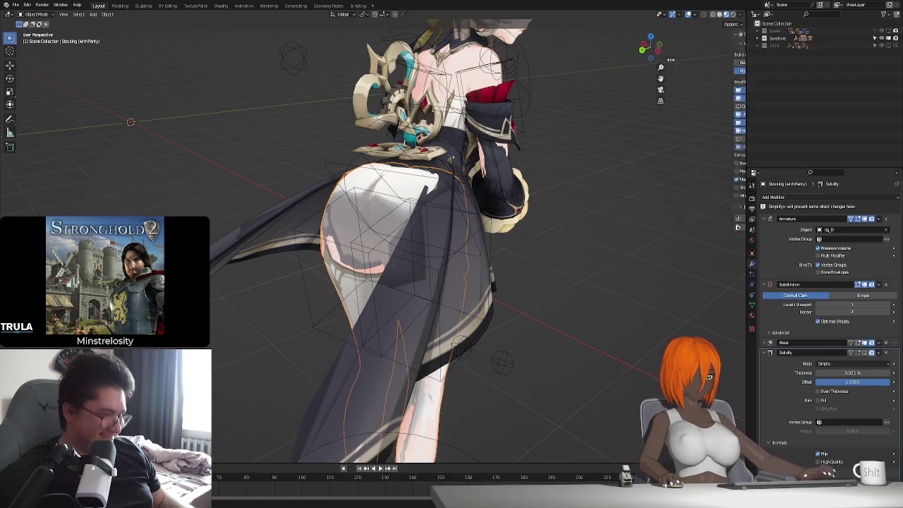
click(520, 81)
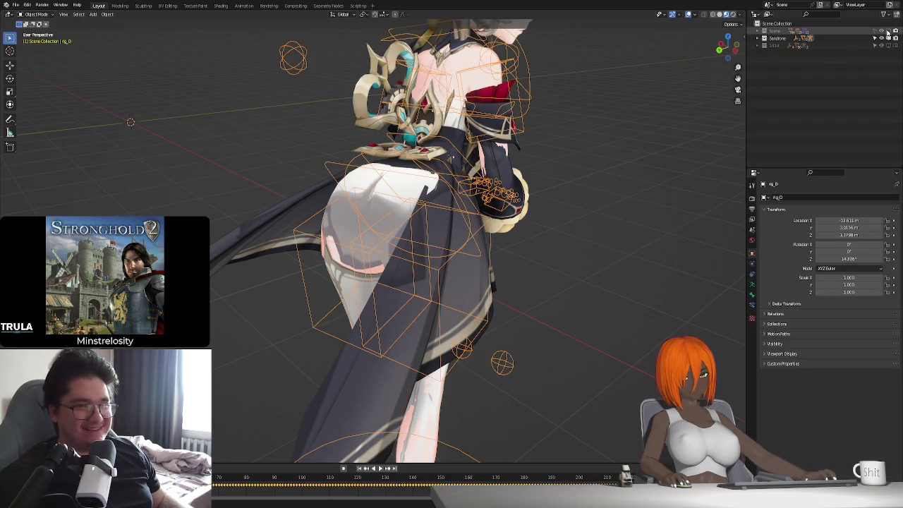
- Switch to material preview and try a Y-axis rig move, cancelling it
key(z)
mouse_move(495, 260)
middle_down()
mouse_move(455, 212)
mouse_move(441, 263)
mouse_move(402, 321)
middle_up()
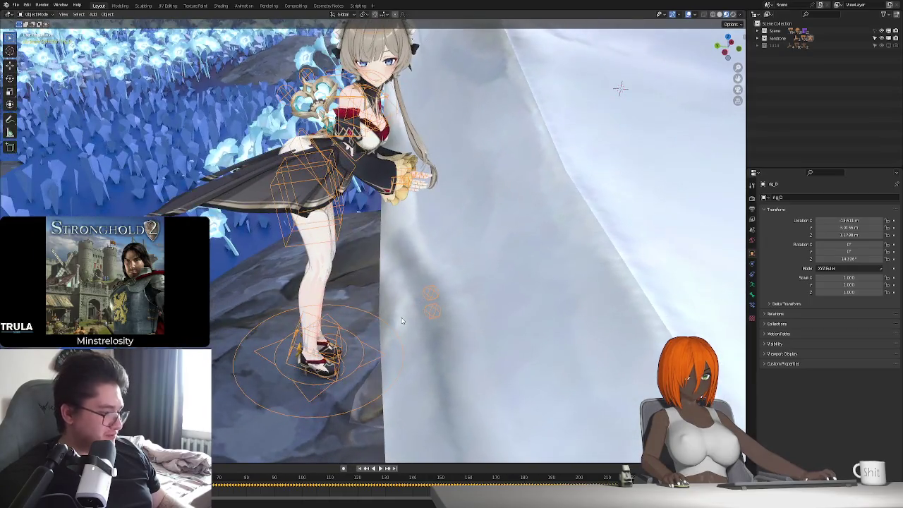
key(g)
key(y)
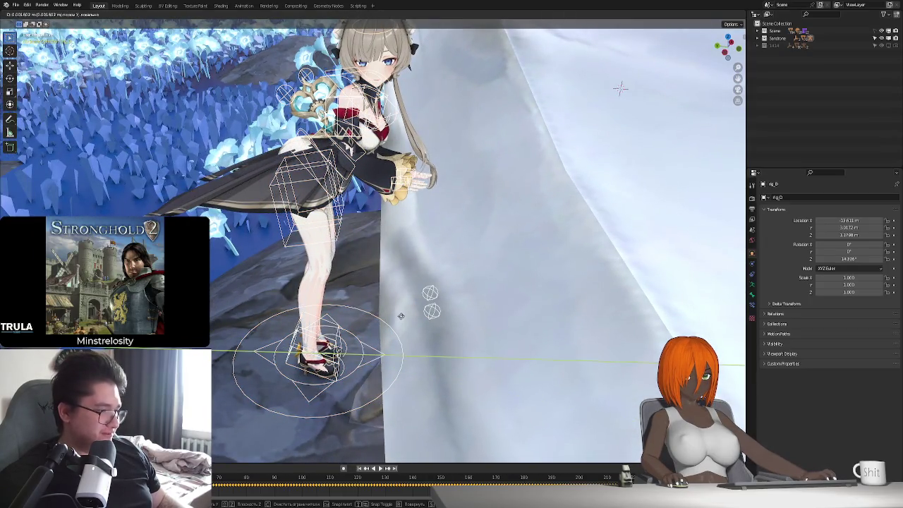
right_click(416, 315)
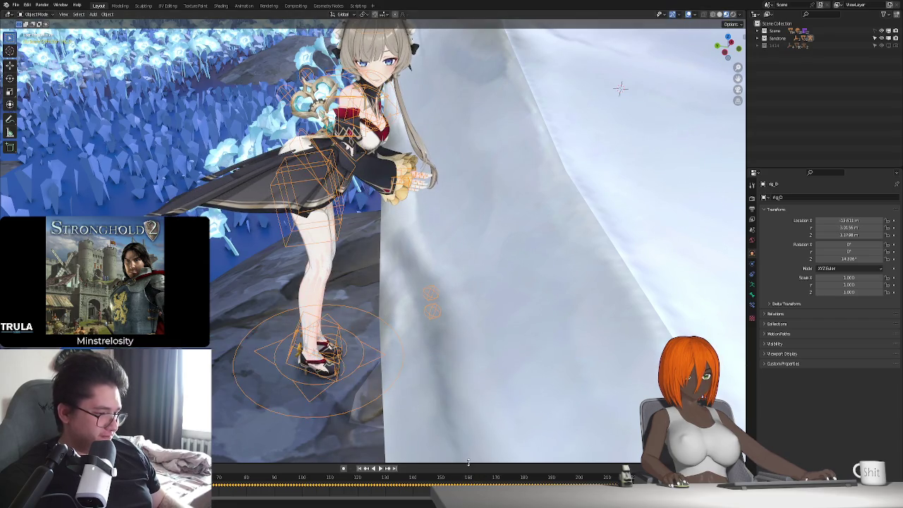
- Enlarge the timeline, set the animation start to frame 100 and jump there
drag(468, 463, 475, 373)
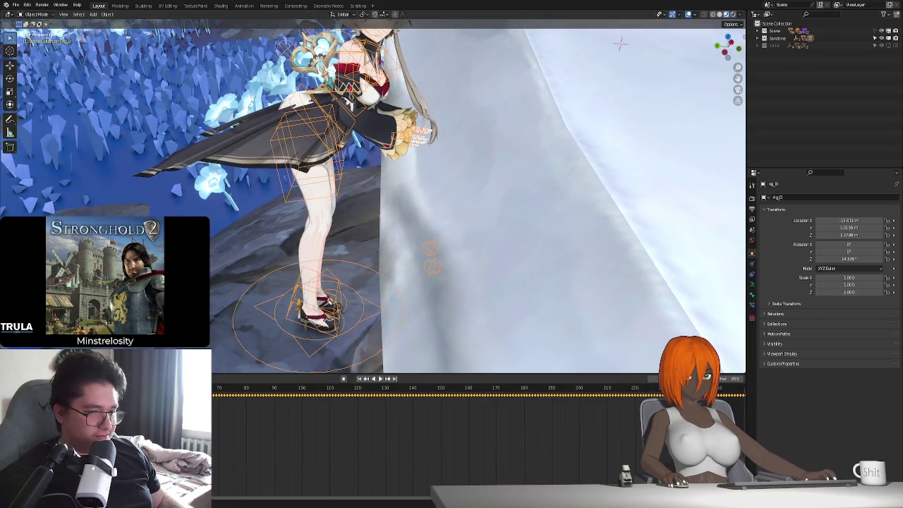
key(Return)
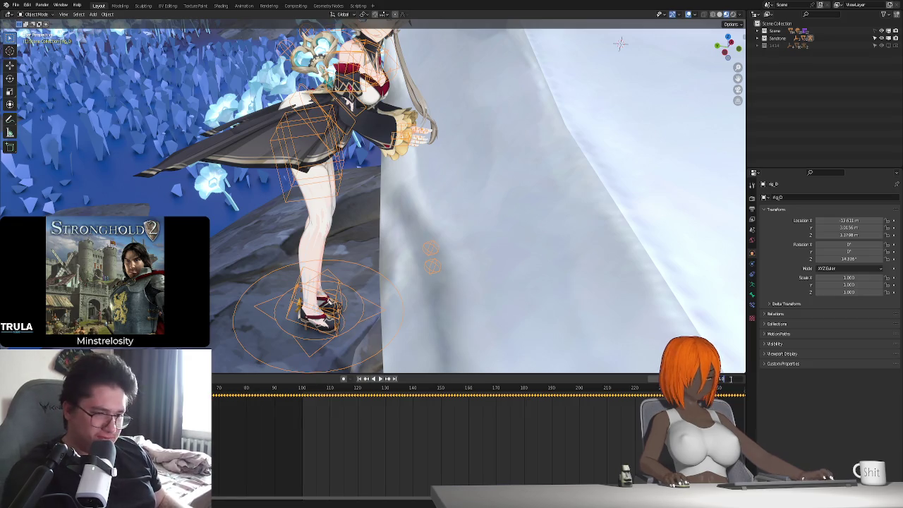
key(Return)
key(shift+Left)
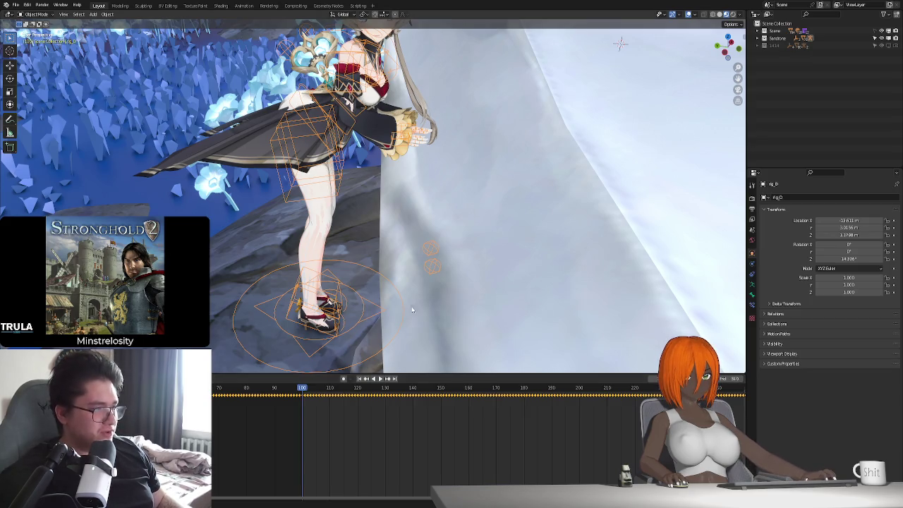
middle_drag(404, 271, 402, 280)
mouse_move(479, 331)
middle_down()
mouse_move(448, 248)
mouse_move(458, 253)
mouse_move(455, 244)
middle_up()
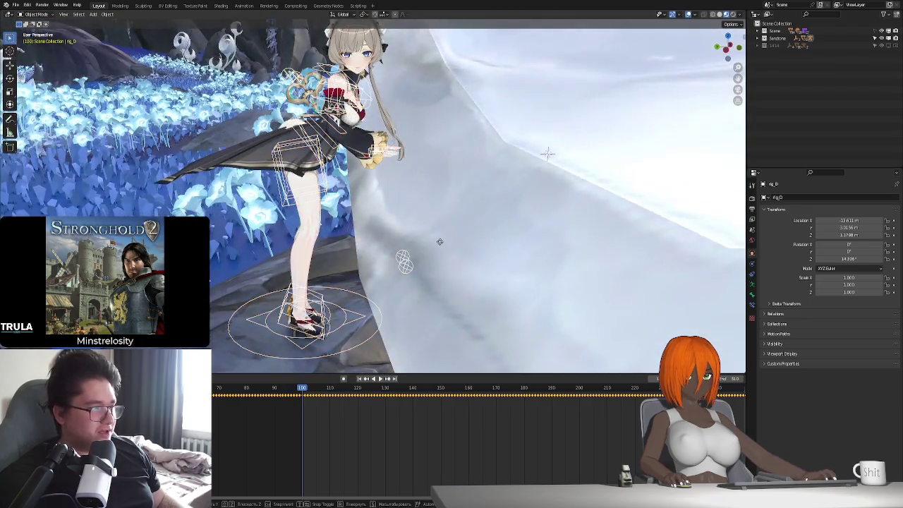
- Move the whole rig along the Y axis to its new position
key(g)
key(y)
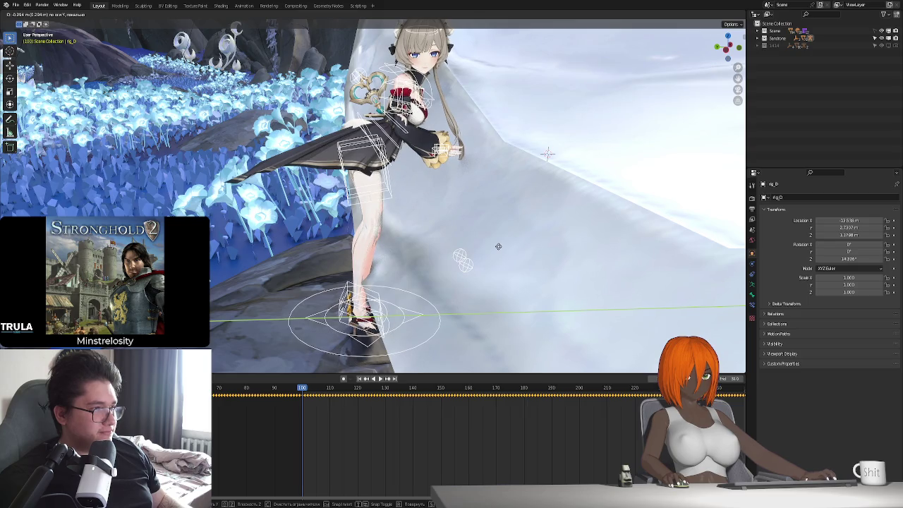
click(498, 246)
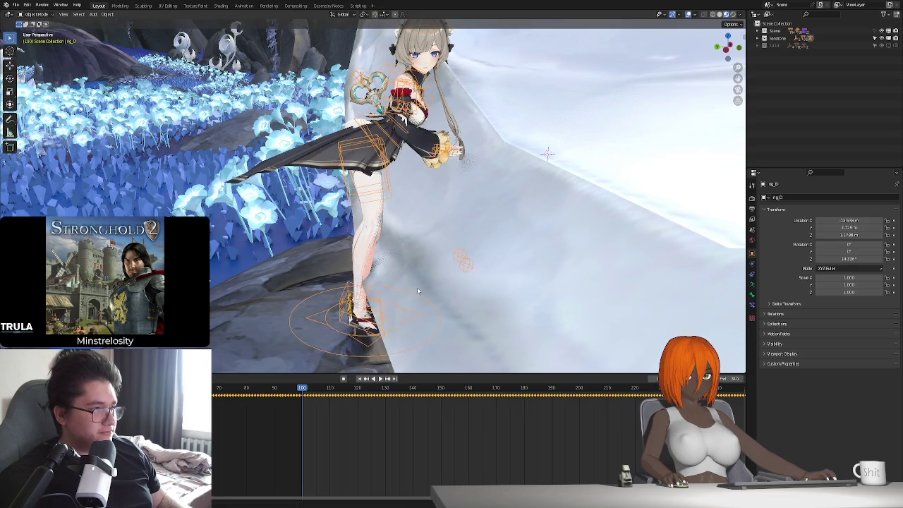
middle_drag(417, 287, 438, 272)
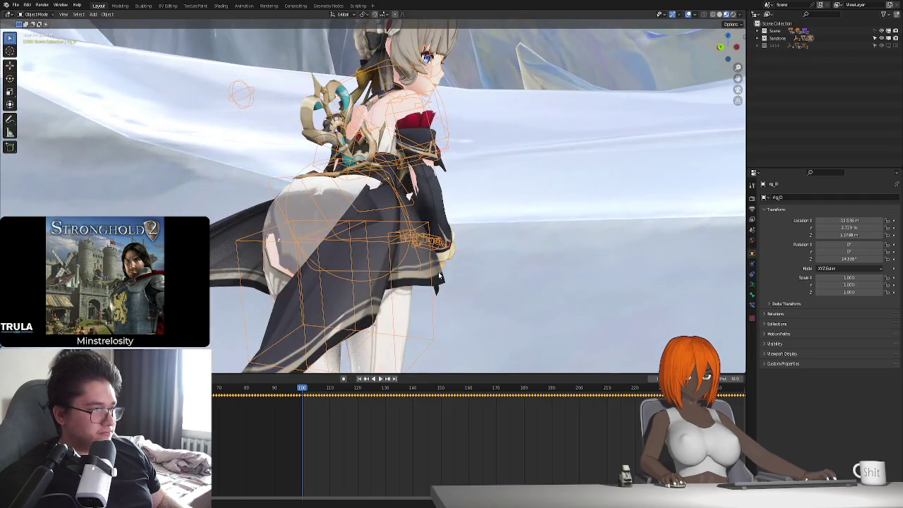
- Play and stop the animation, rewind, step two frames and select the stocking mesh
key(space)
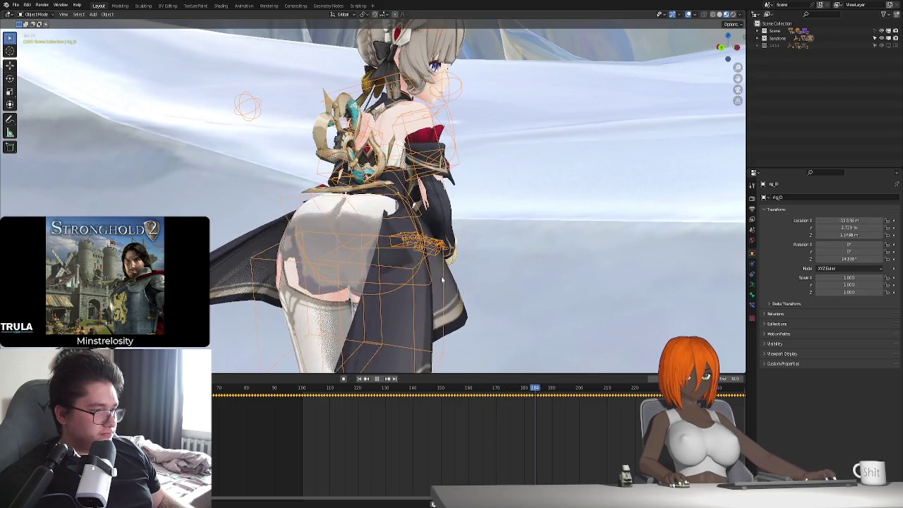
key(space)
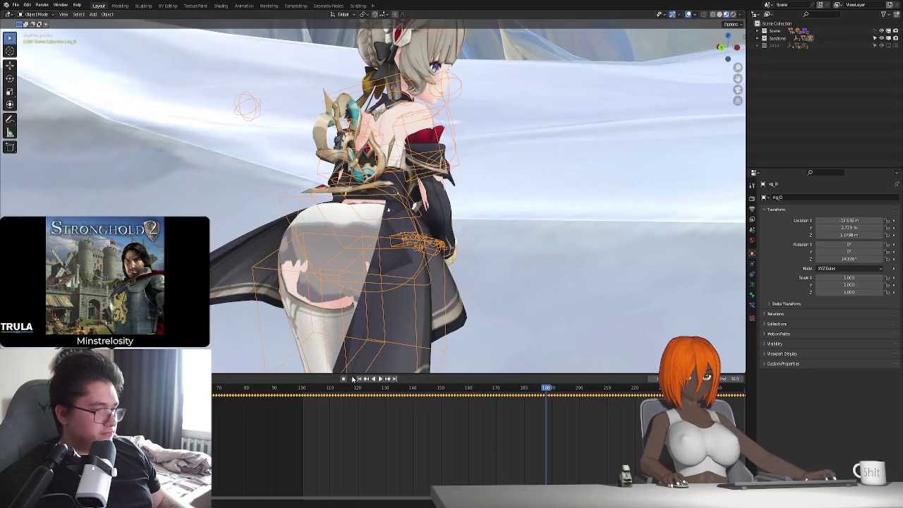
key(shift+Left)
key(Right)
key(Right)
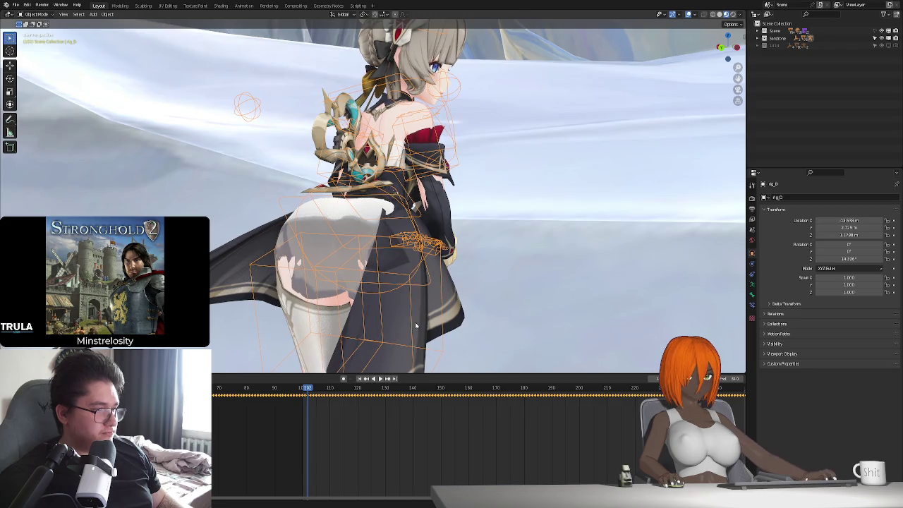
key(Right)
click(320, 244)
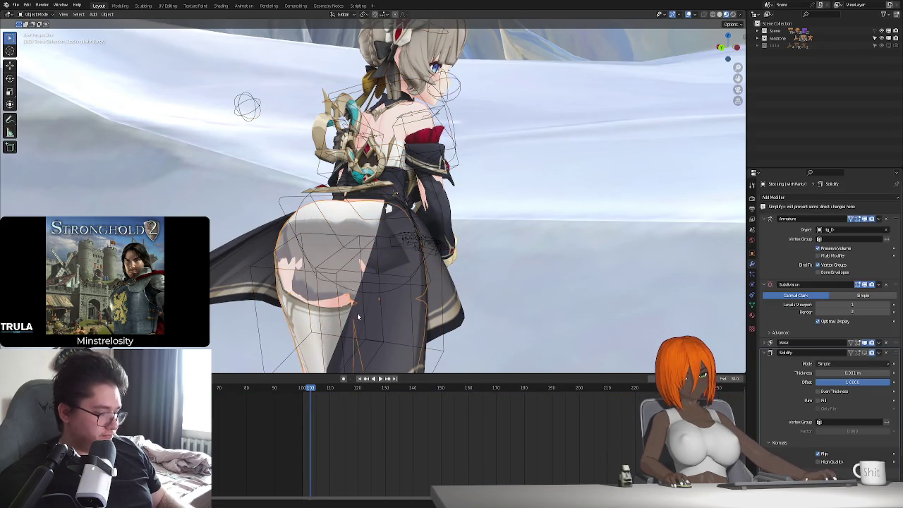
- In Edit Mode, pull the stocking vertices along Z with proportional editing at the back of the hips
middle_drag(320, 244, 437, 328)
scroll(438, 328, up, 2)
key(Tab)
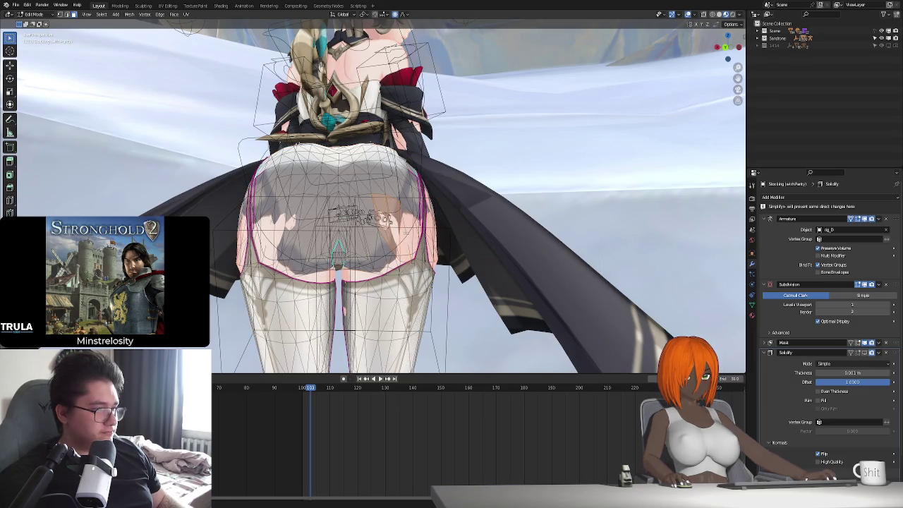
key(g)
key(z)
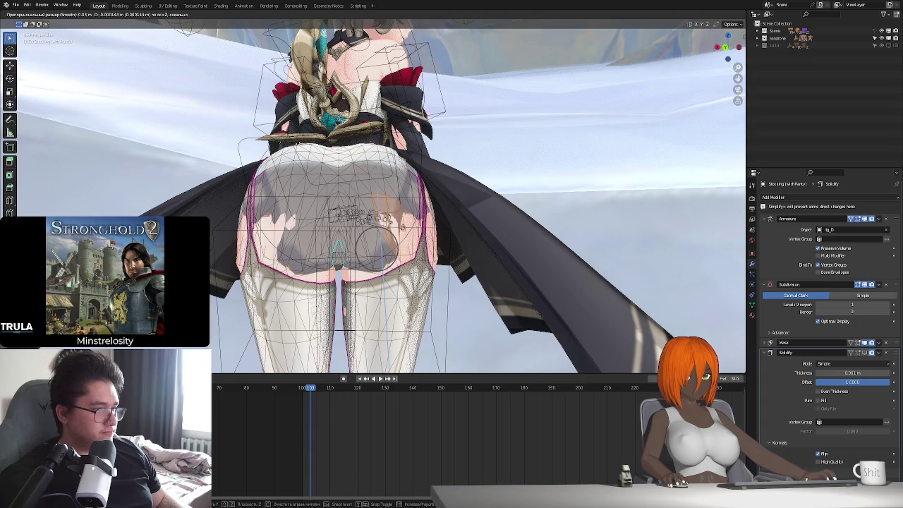
click(371, 196)
middle_drag(372, 196, 404, 136)
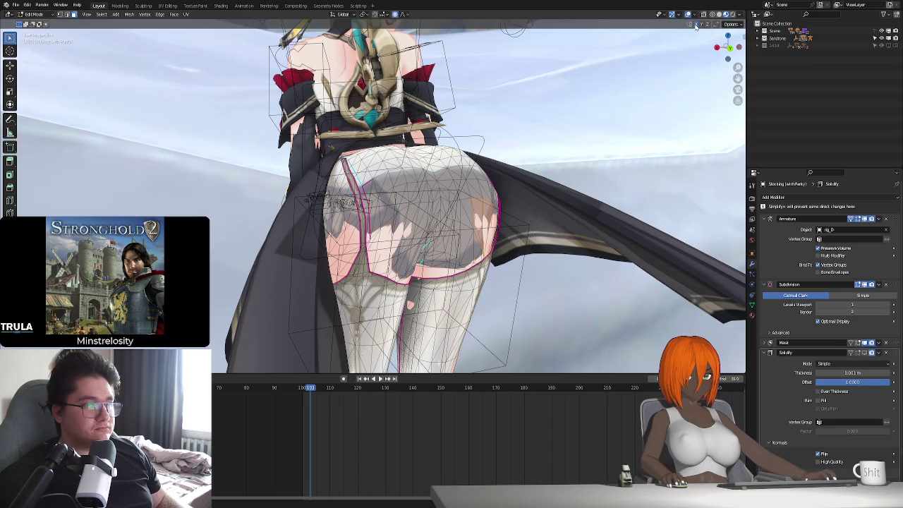
key(g)
key(z)
key(z)
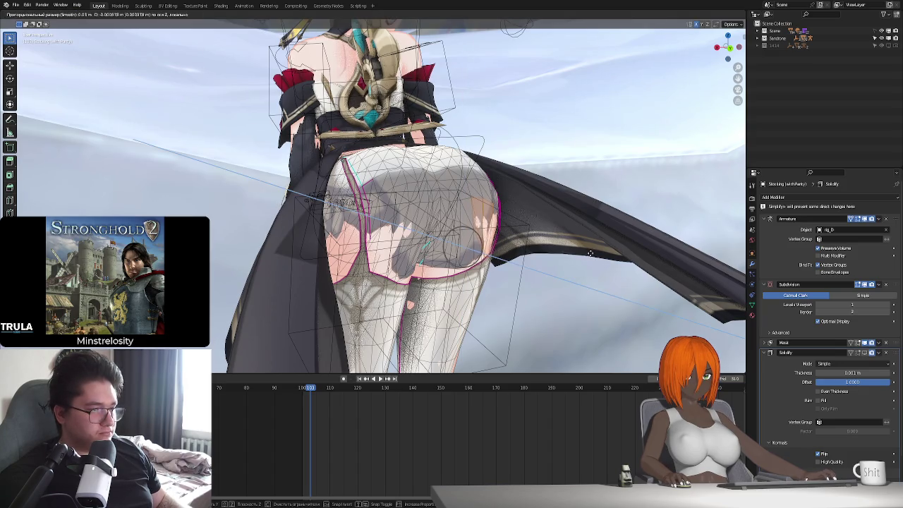
click(591, 252)
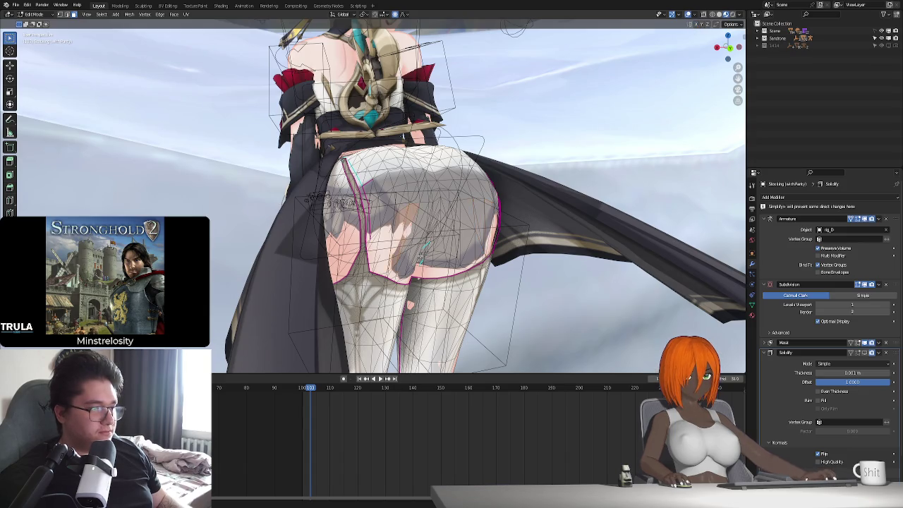
- Make further vertical proportional adjustments to the stocking edge from other angles
middle_drag(421, 257, 407, 261)
key(g)
key(z)
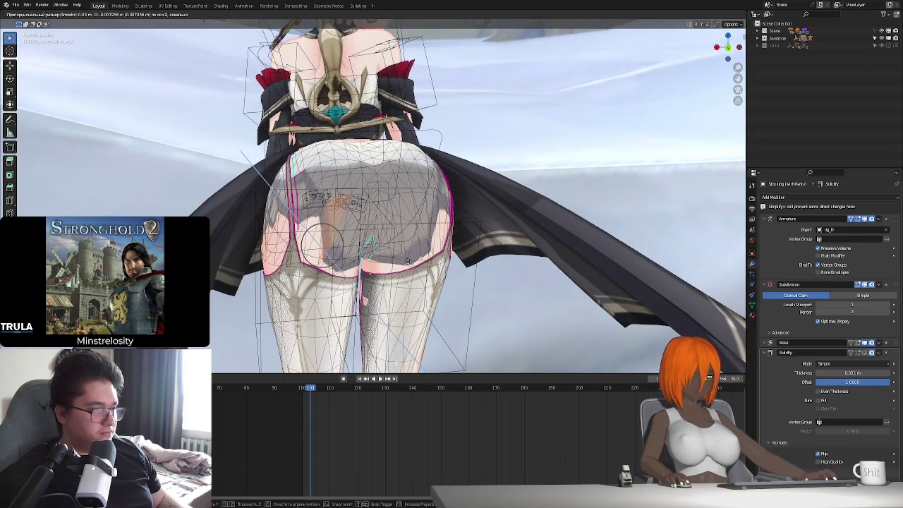
click(407, 262)
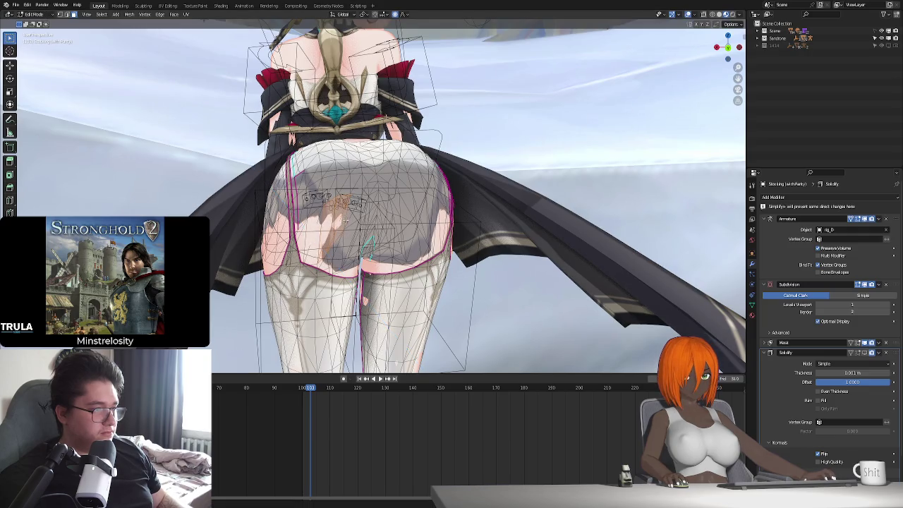
key(g)
key(z)
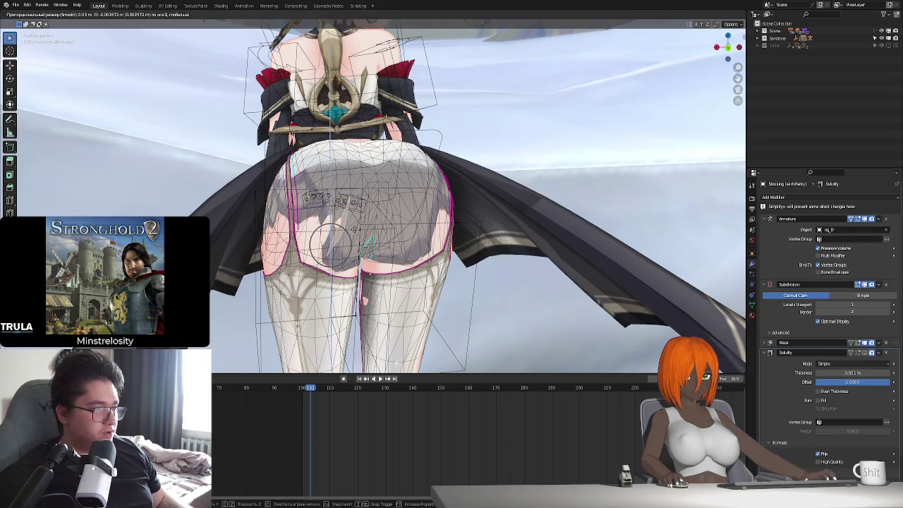
click(354, 229)
key(g)
key(z)
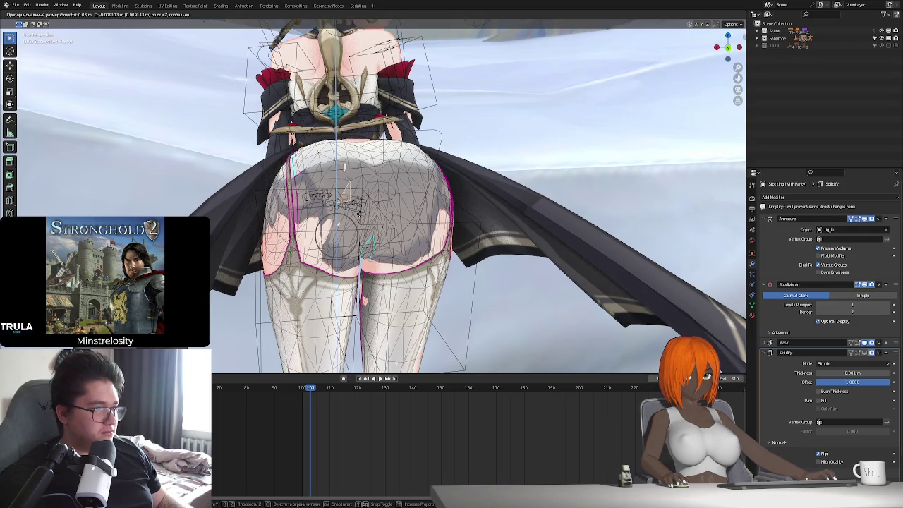
middle_drag(359, 214, 381, 240)
key(z)
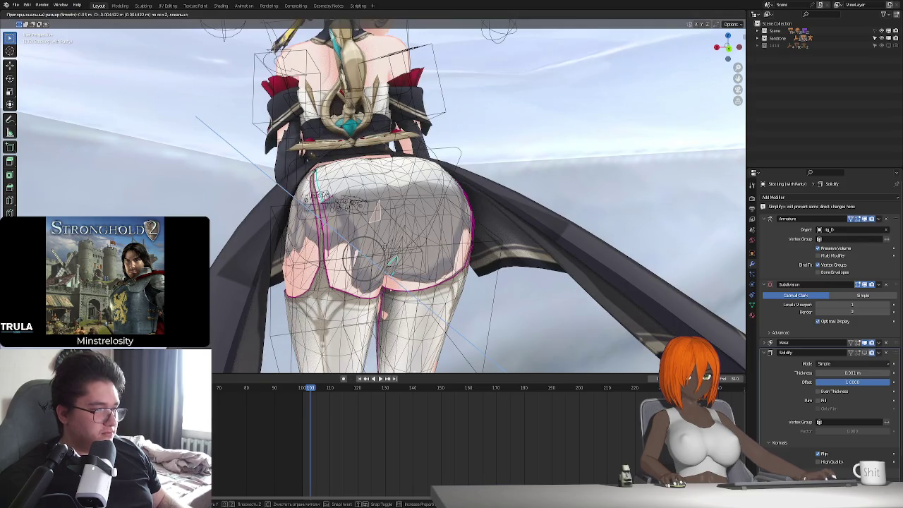
click(385, 247)
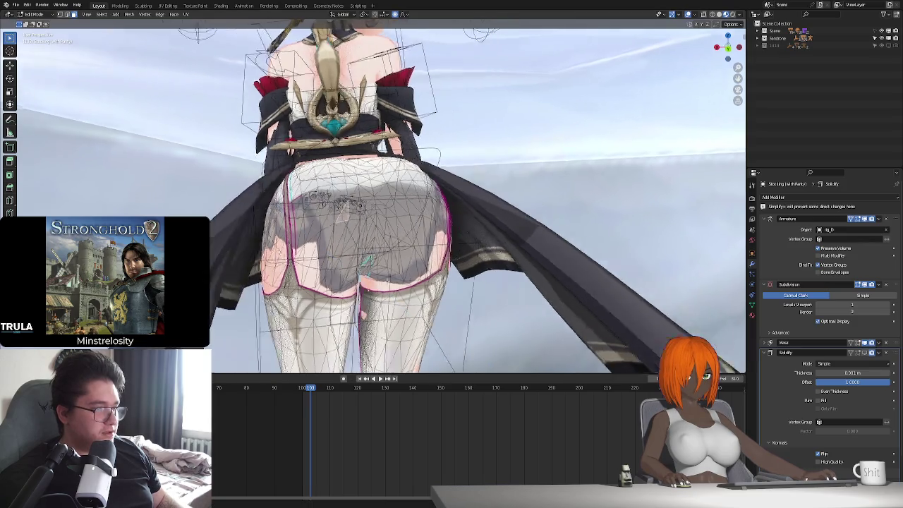
- Hide overlays to judge the stockings, then return to Object Mode and play the animation
mouse_move(385, 247)
middle_down()
mouse_move(362, 272)
mouse_move(384, 262)
middle_up()
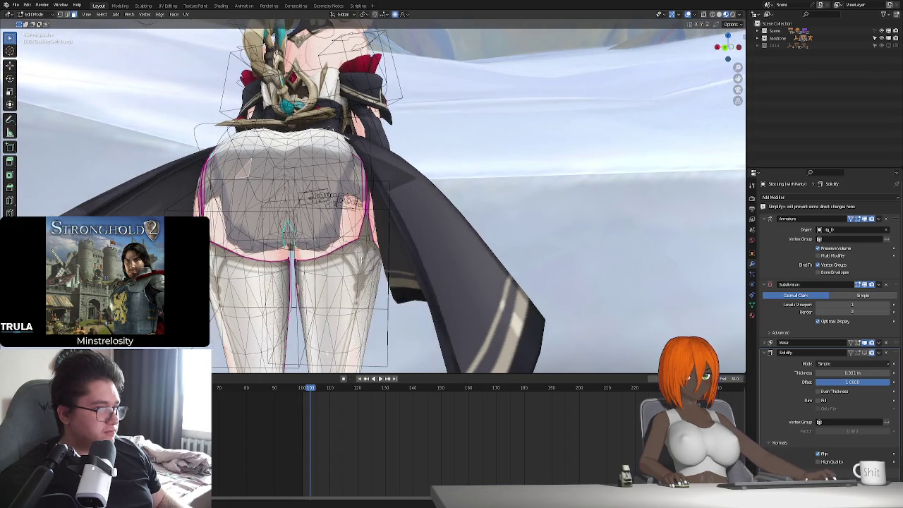
click(688, 14)
mouse_move(423, 212)
middle_down()
mouse_move(444, 252)
mouse_move(395, 254)
middle_up()
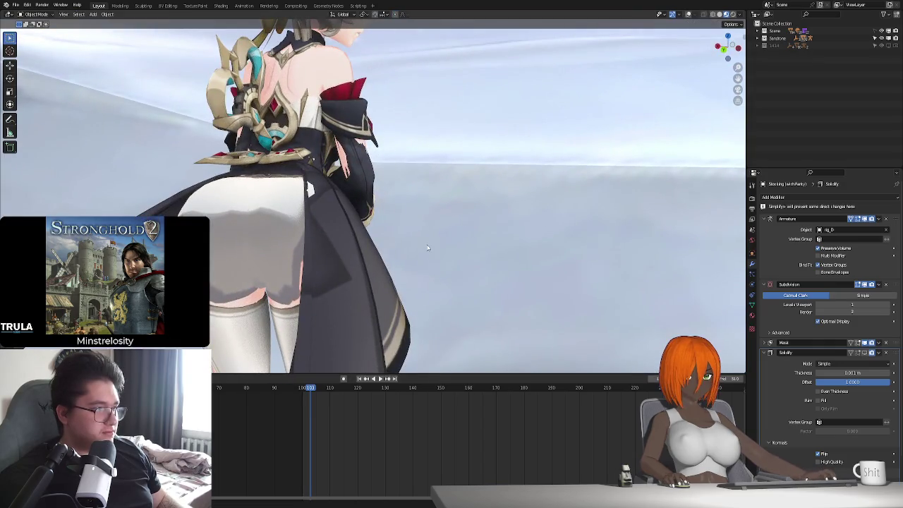
click(688, 14)
key(Tab)
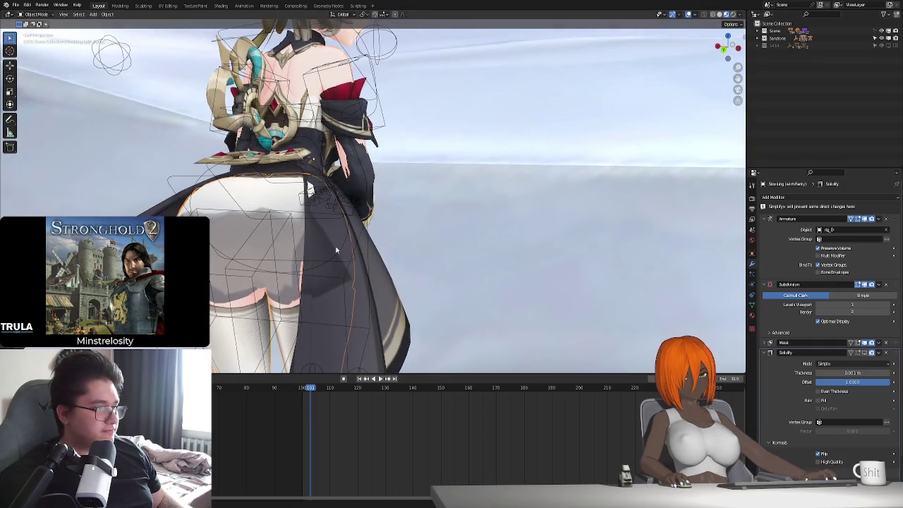
key(space)
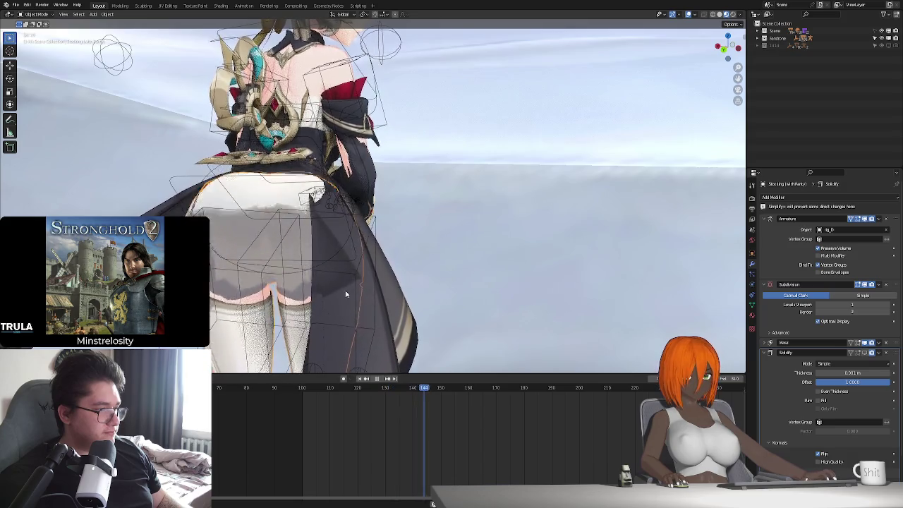
middle_drag(341, 299, 321, 237)
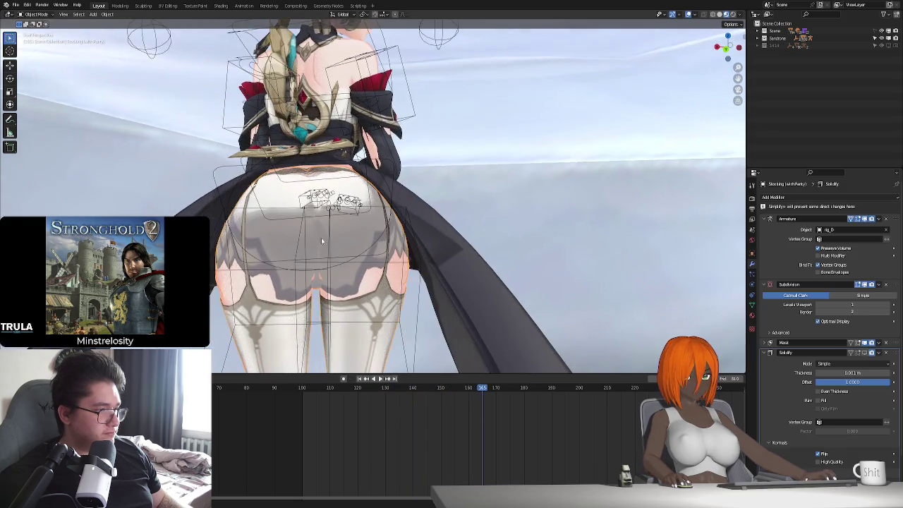
- Refine the stocking vertices once more along Z, then play backwards to frame 100 to check
key(Tab)
key(g)
key(z)
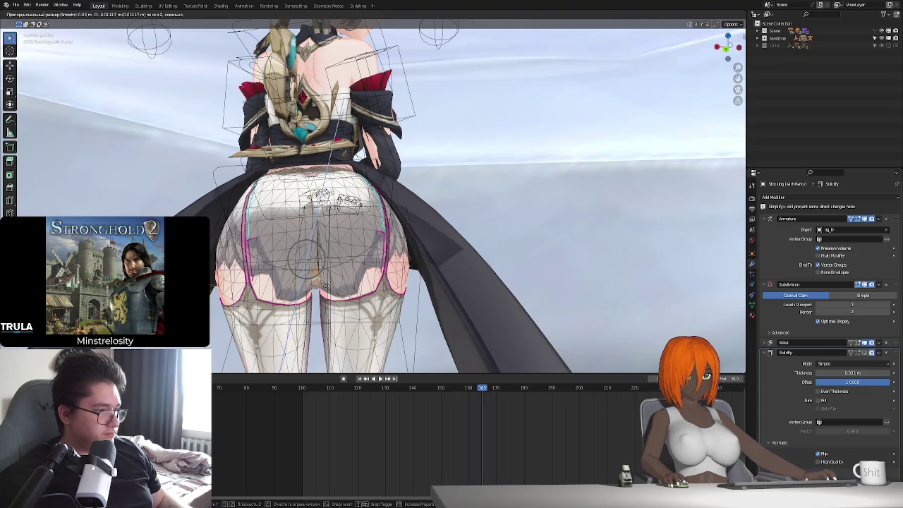
click(326, 285)
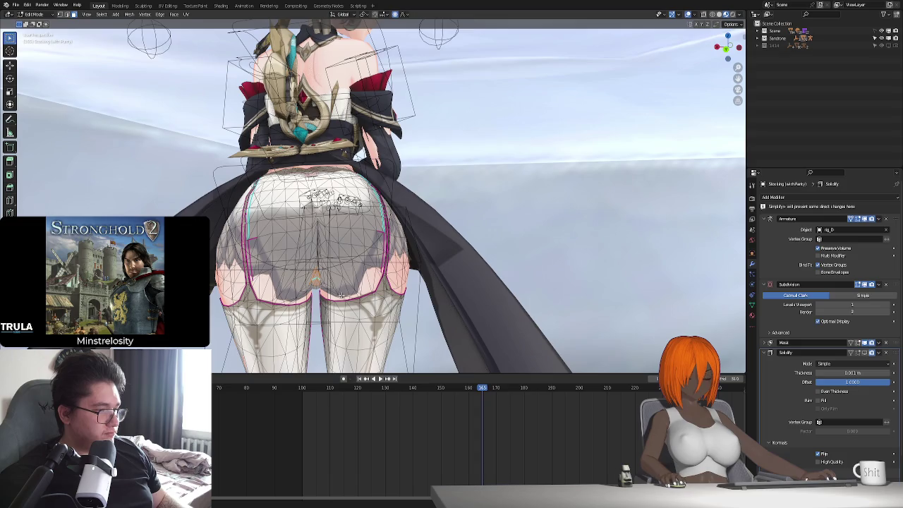
key(Tab)
click(361, 379)
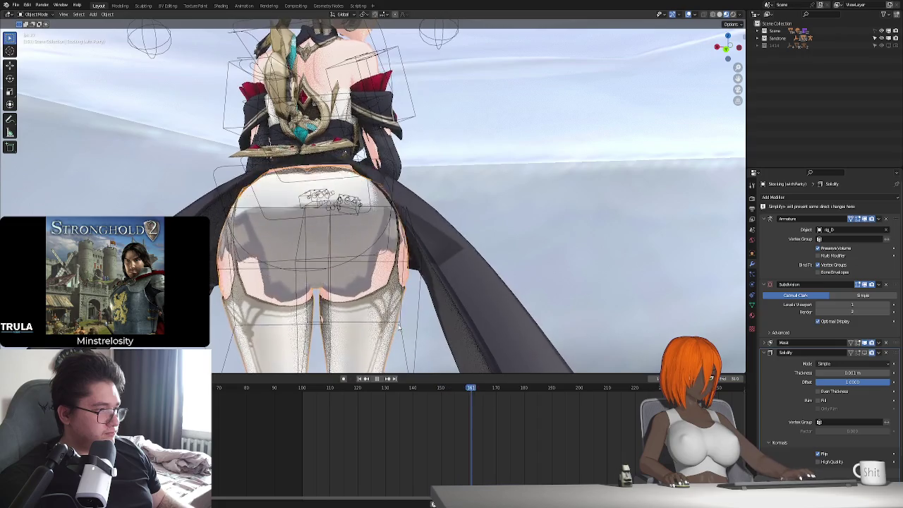
key(Escape)
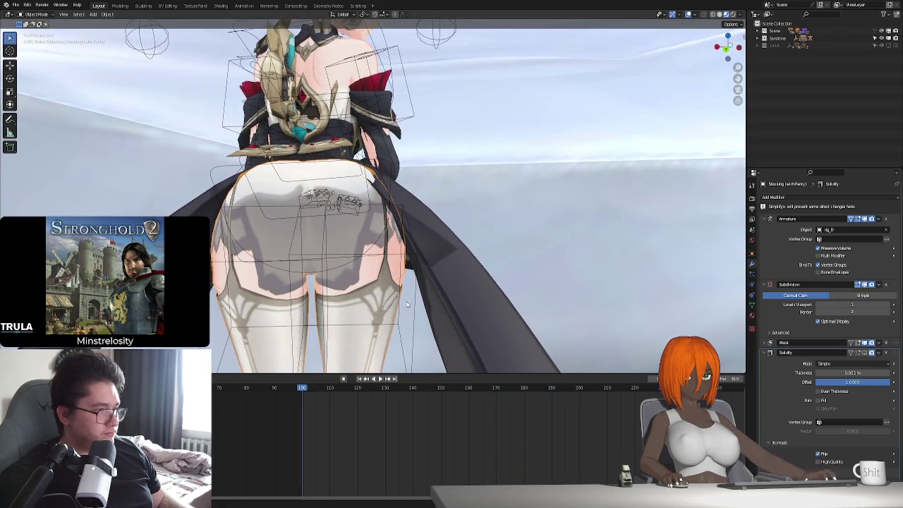
mouse_move(408, 305)
middle_down()
mouse_move(481, 302)
mouse_move(433, 284)
mouse_move(399, 306)
mouse_move(386, 164)
middle_up()
- Delete the keyframes of one rig_D leg bone in Pose Mode, then return to Object Mode
click(367, 212)
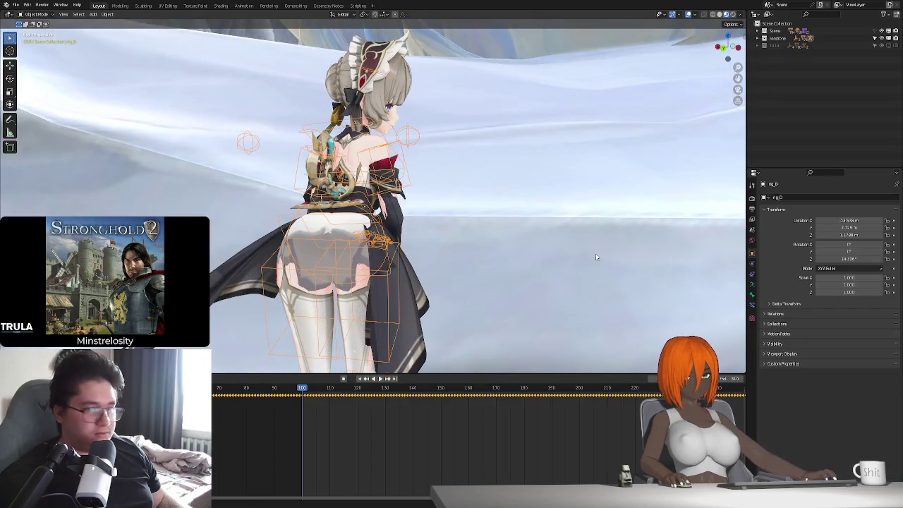
key(ctrl+Tab)
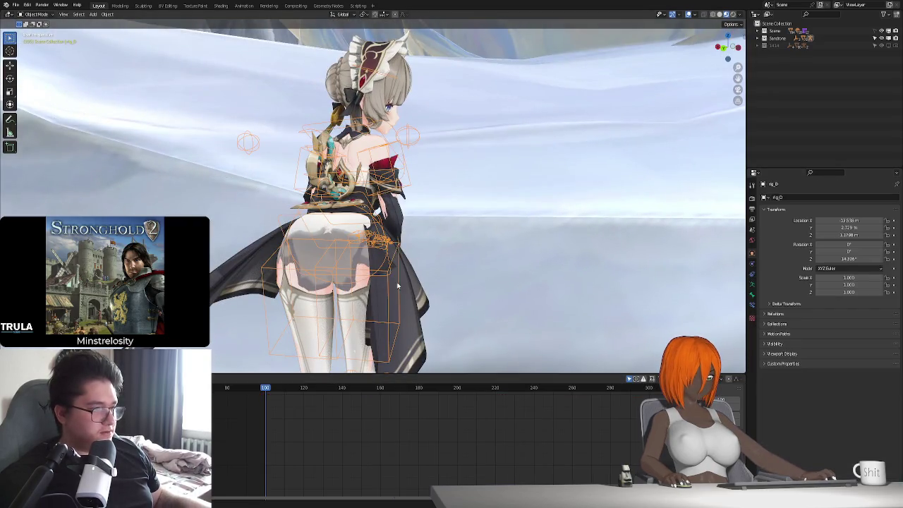
key(ctrl+Tab)
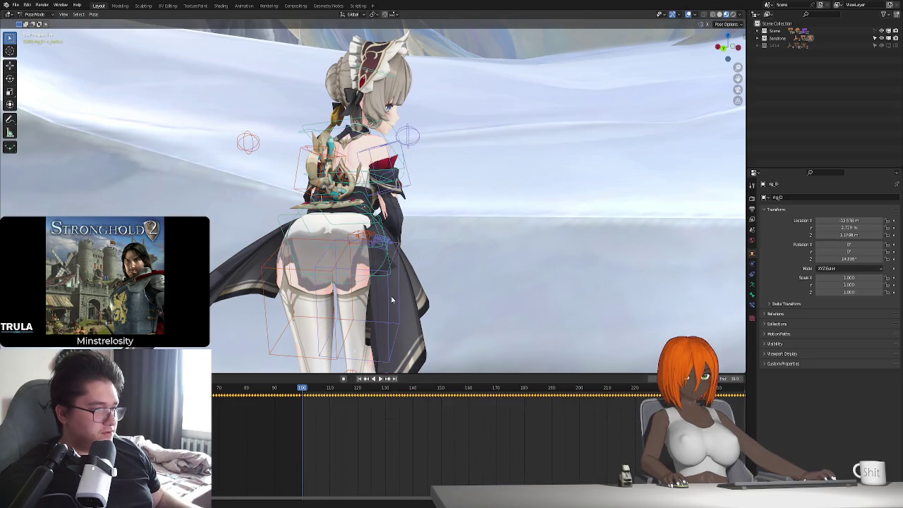
click(392, 299)
key(Delete)
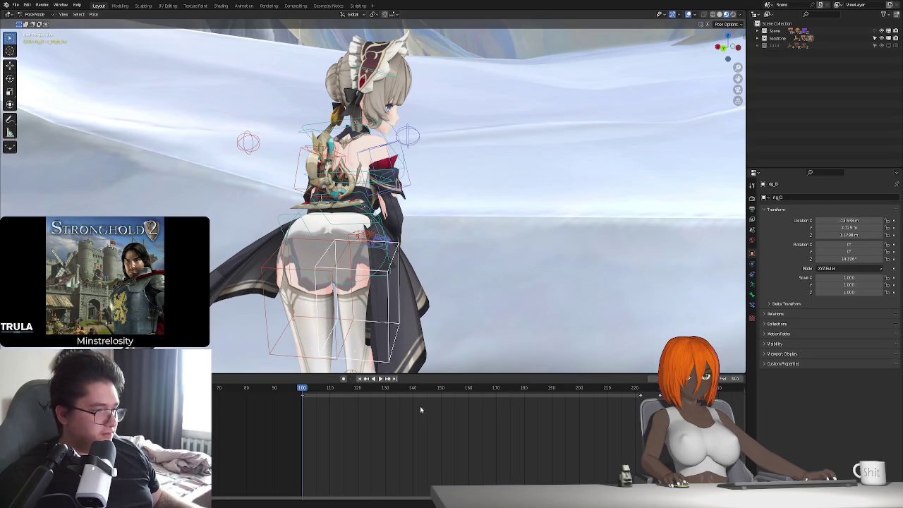
key(ctrl+Tab)
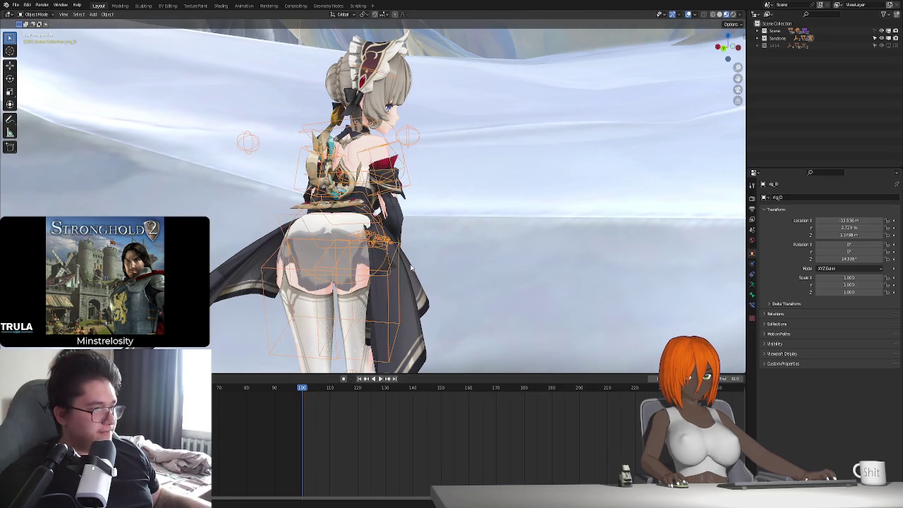
middle_drag(448, 294, 411, 297)
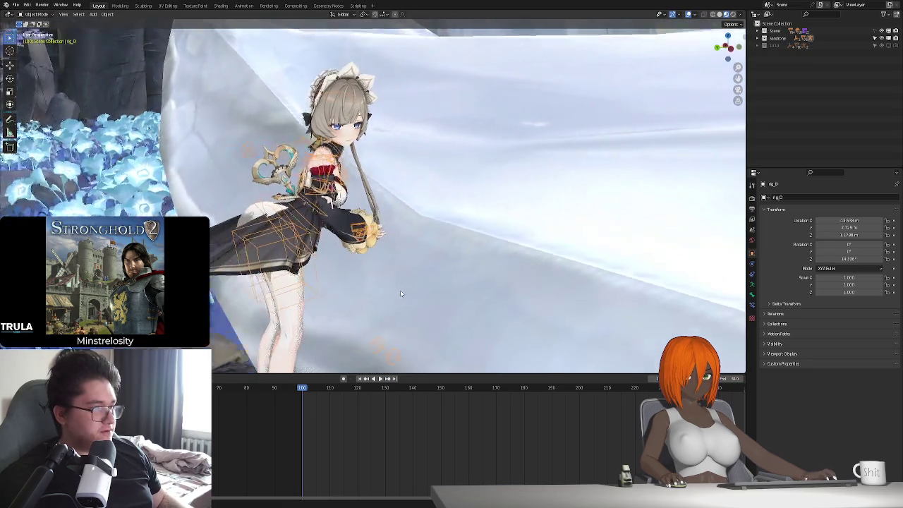
middle_drag(407, 297, 388, 295)
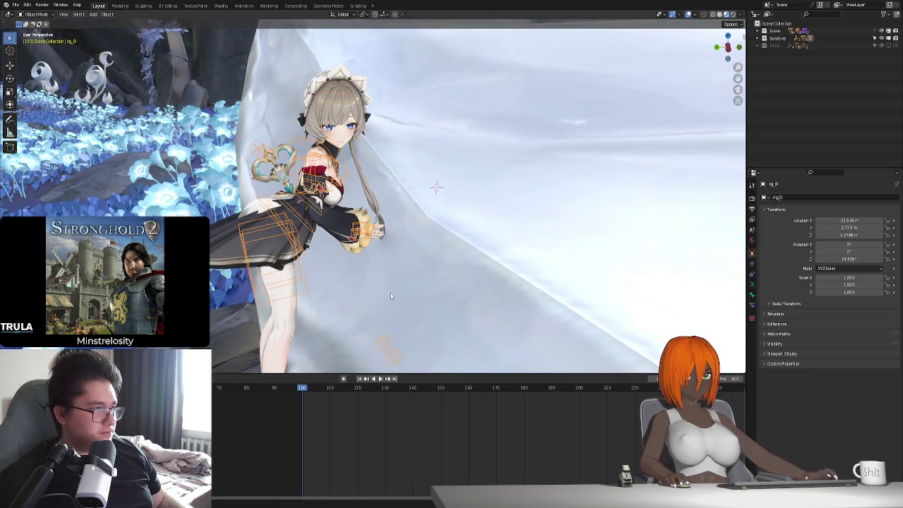
drag(431, 375, 436, 423)
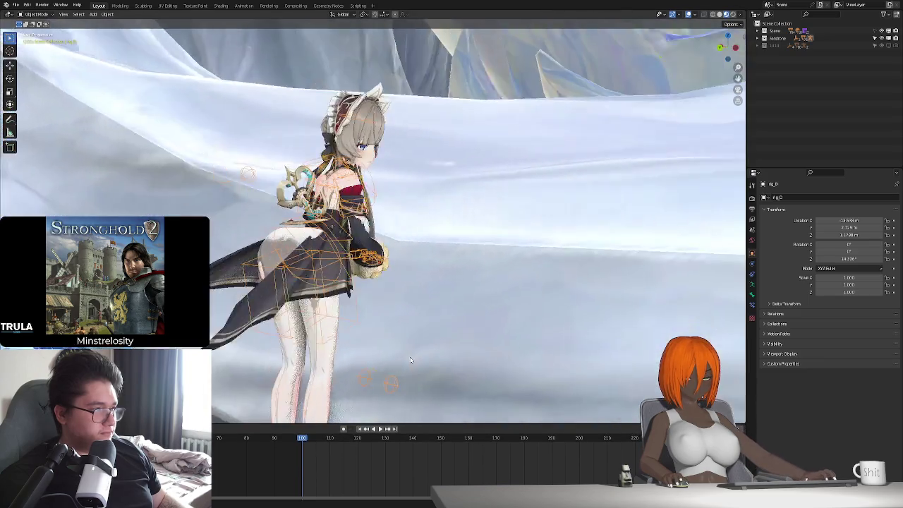
- Enlarge the 3D view, enable the skirt and leg bone layers, and enter Pose Mode
middle_drag(436, 416, 413, 360)
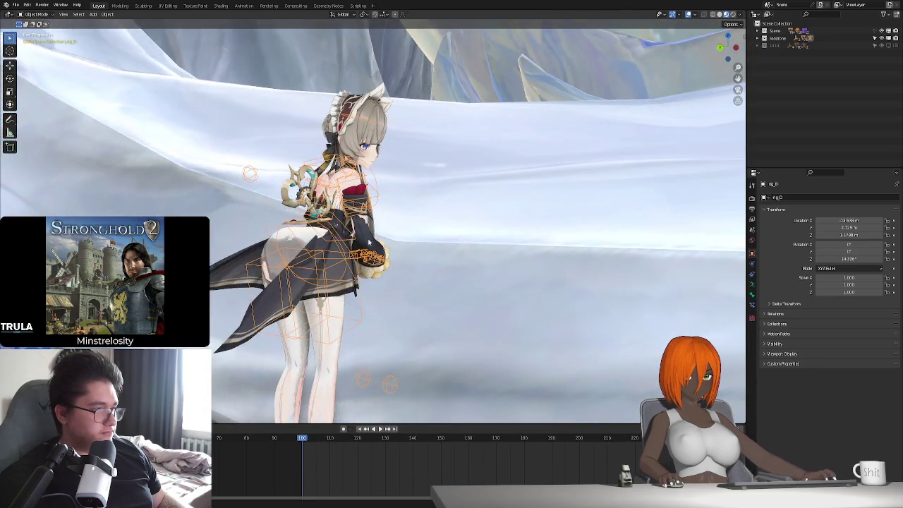
click(752, 285)
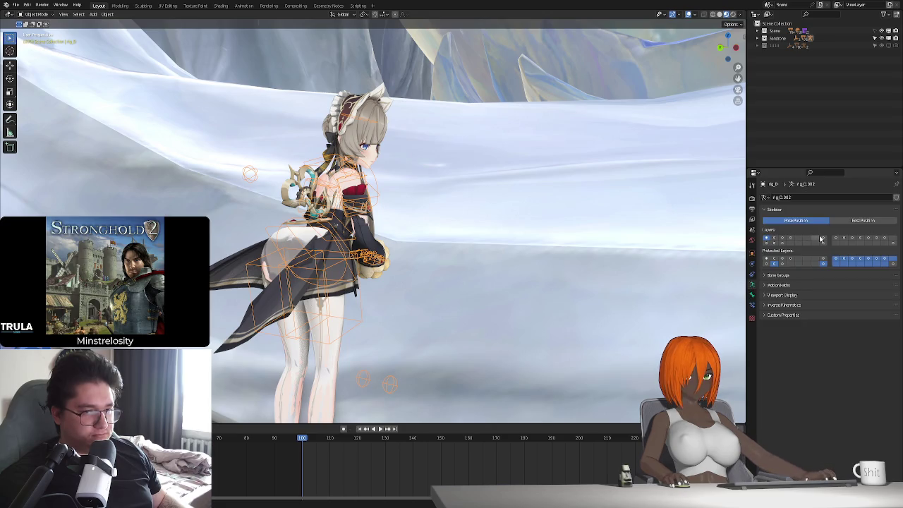
click(767, 243)
click(772, 244)
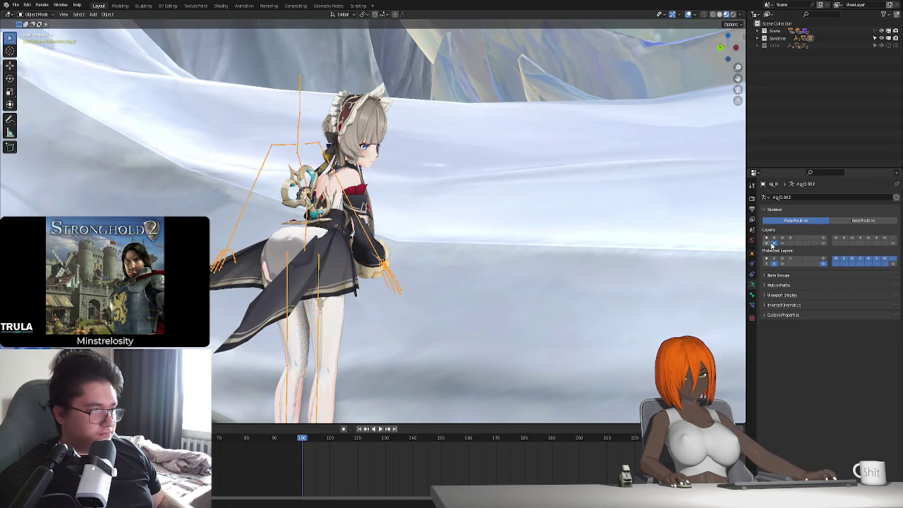
click(781, 243)
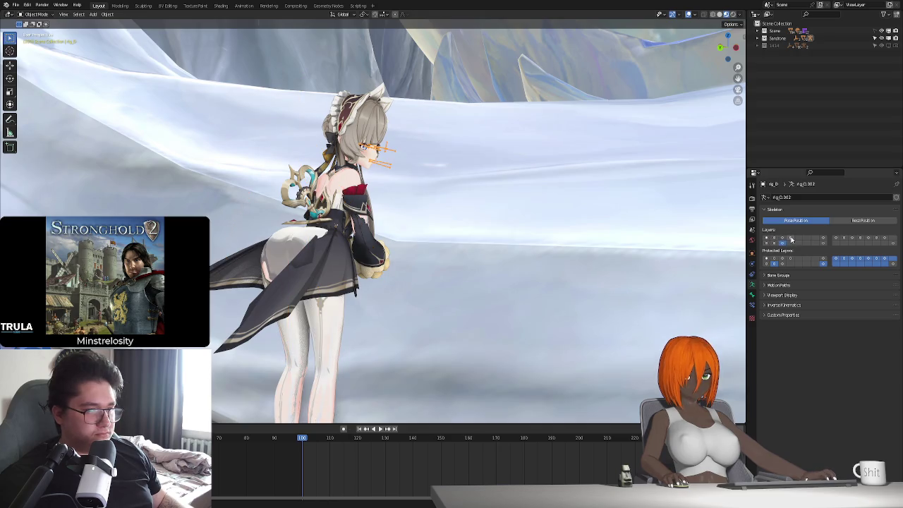
click(791, 240)
mouse_move(389, 299)
middle_down()
mouse_move(406, 309)
mouse_move(340, 298)
mouse_move(368, 257)
mouse_move(389, 317)
mouse_move(394, 260)
mouse_move(529, 162)
mouse_move(651, 47)
middle_up()
key(ctrl+Tab)
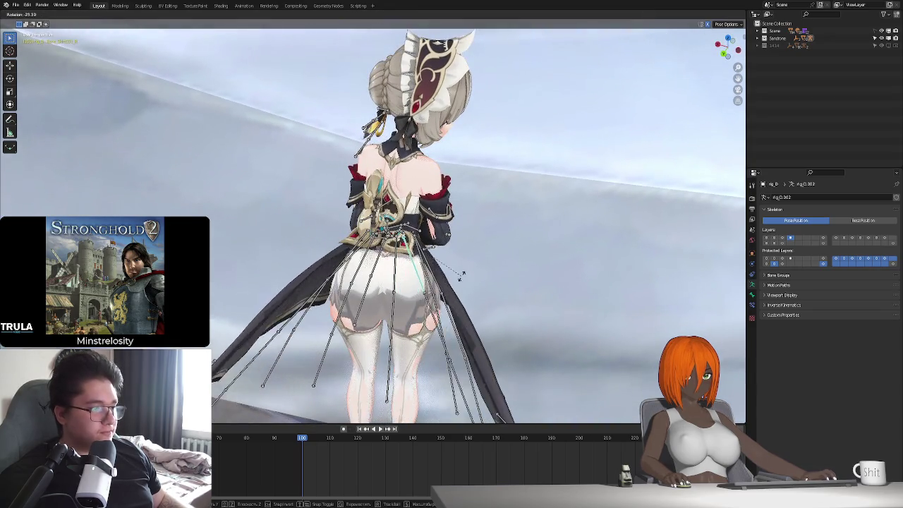
- Rotate several rear skirt bones outward, viewed from behind
mouse_move(428, 285)
middle_down()
mouse_move(415, 291)
mouse_move(476, 175)
mouse_move(705, 245)
middle_up()
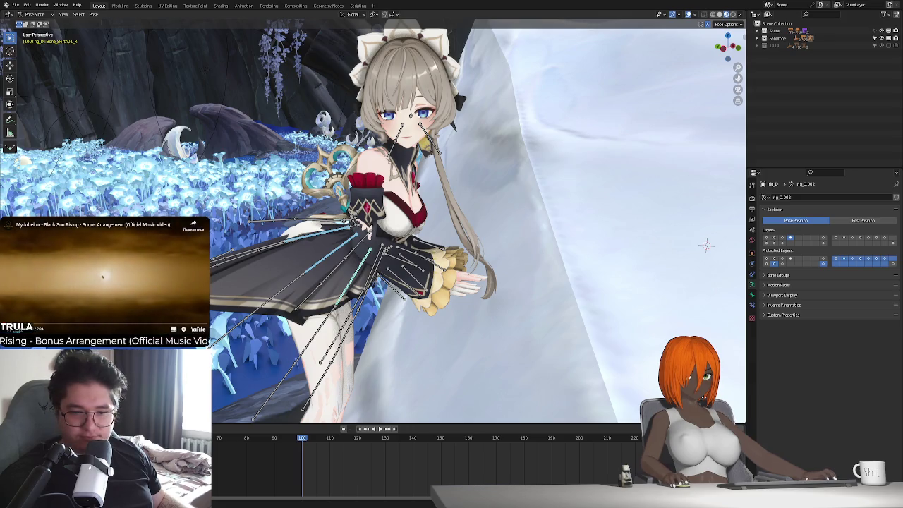
mouse_move(452, 282)
middle_down()
mouse_move(468, 317)
mouse_move(506, 284)
mouse_move(404, 324)
middle_up()
key(r)
click(506, 285)
key(r)
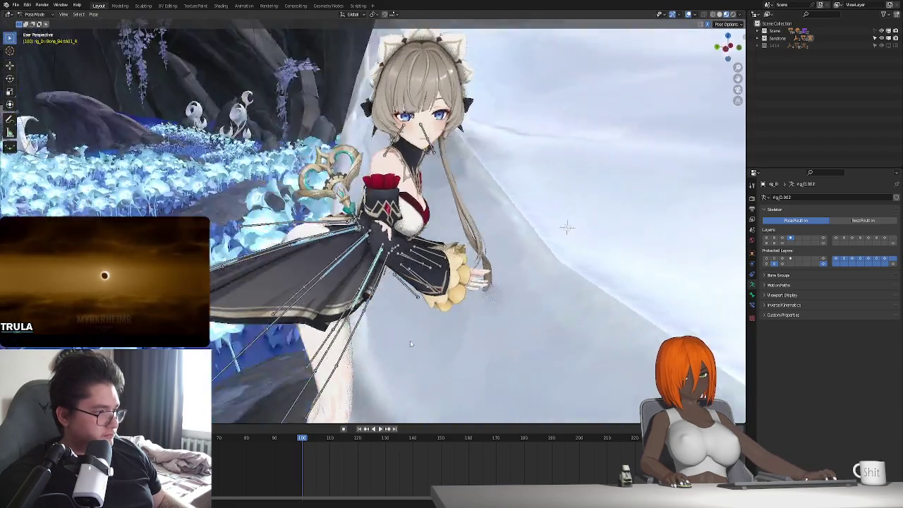
mouse_move(404, 324)
middle_down()
mouse_move(477, 343)
mouse_move(403, 341)
mouse_move(416, 381)
middle_up()
click(465, 337)
key(r)
click(458, 339)
key(r)
click(412, 363)
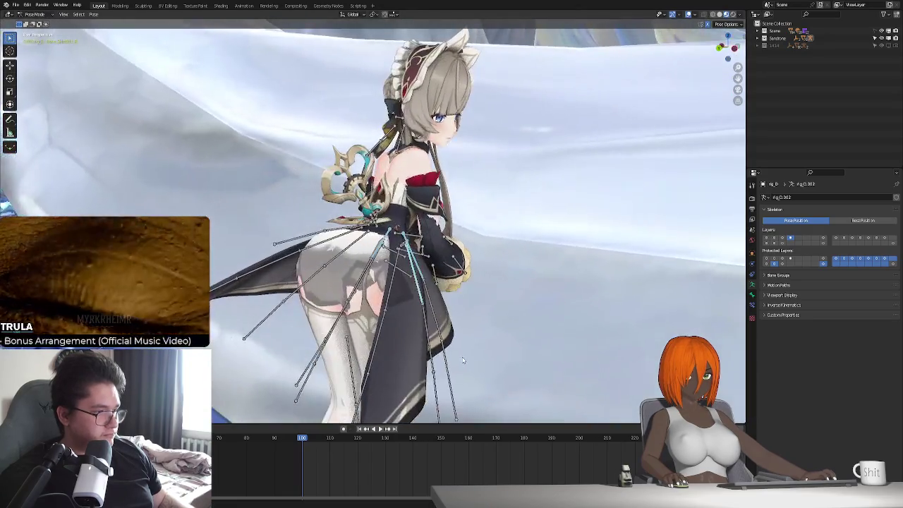
- Rotate another skirt bone locked to the Y axis, checking from a straight rear view
key(r)
key(x)
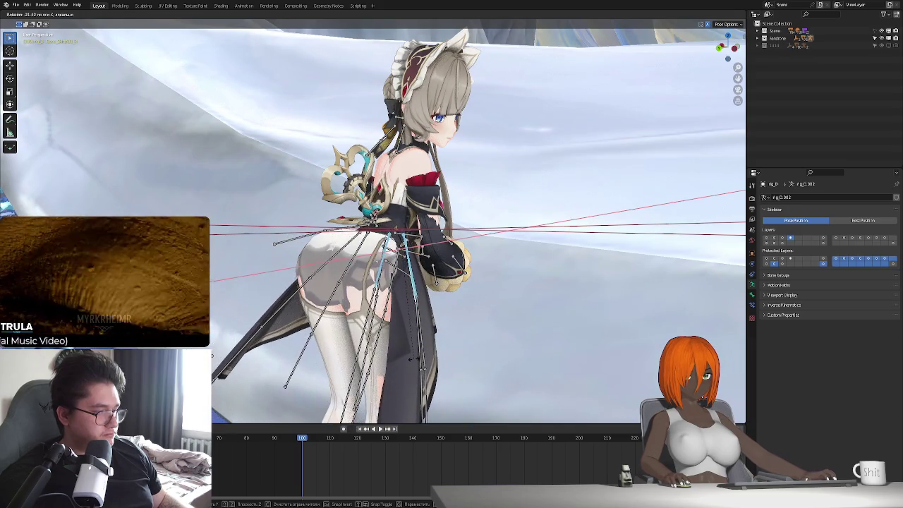
key(z)
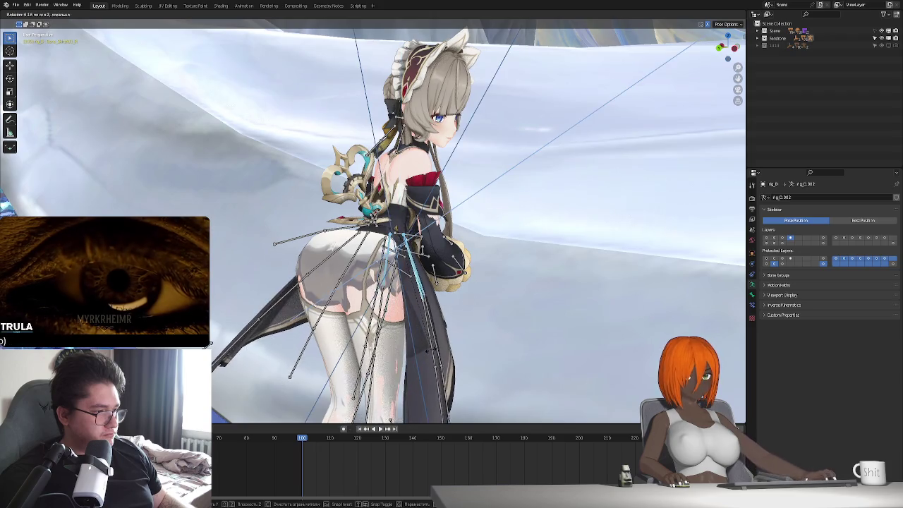
key(y)
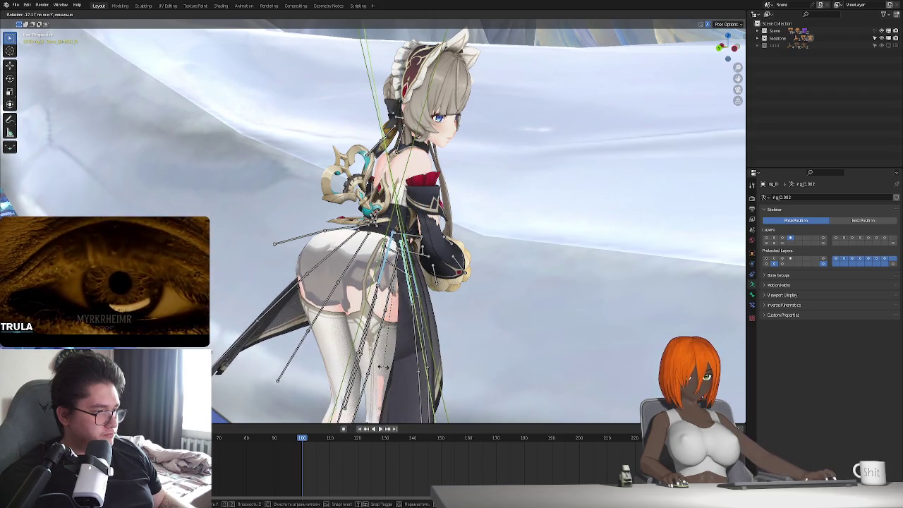
middle_drag(383, 367, 503, 368)
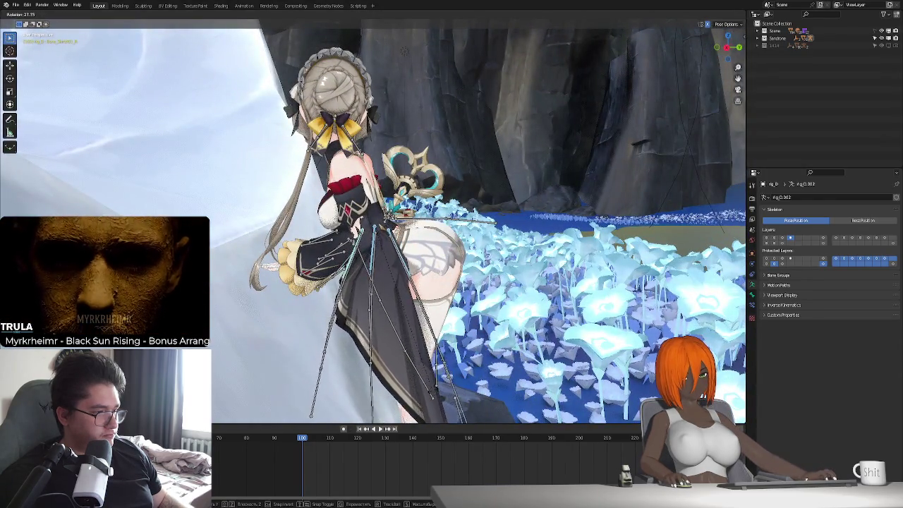
middle_drag(423, 367, 428, 365)
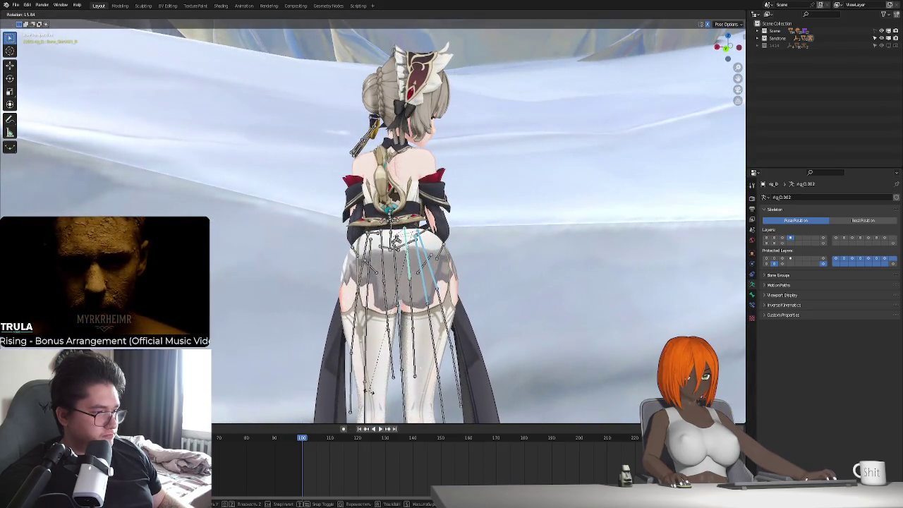
click(378, 392)
mouse_move(378, 391)
middle_down()
mouse_move(506, 420)
mouse_move(413, 346)
mouse_move(411, 360)
mouse_move(348, 283)
mouse_move(328, 323)
middle_up()
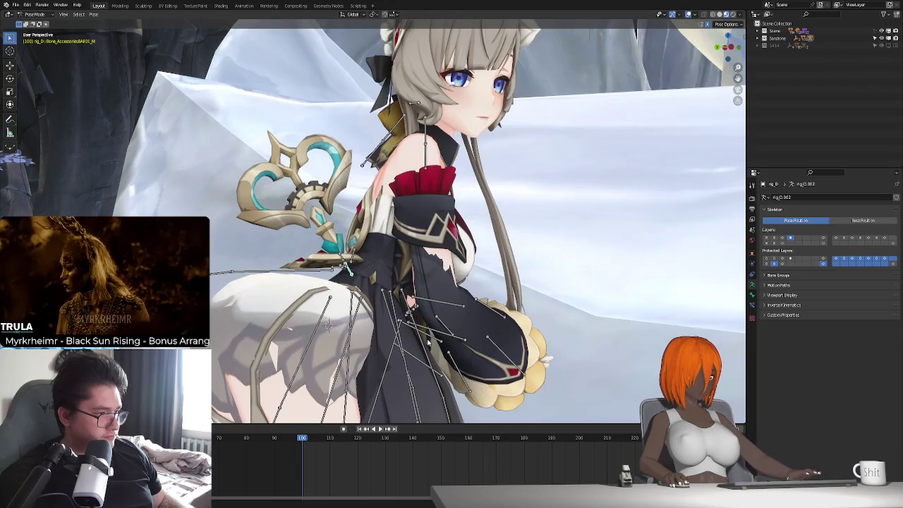
- Rotate the hip ornament bone, shift it along Y, then rotate it about X
key(r)
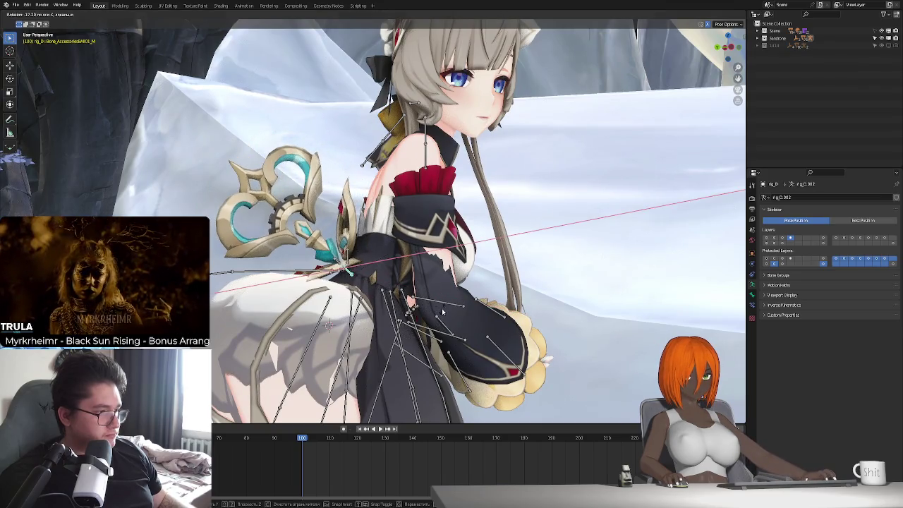
click(443, 312)
key(g)
key(y)
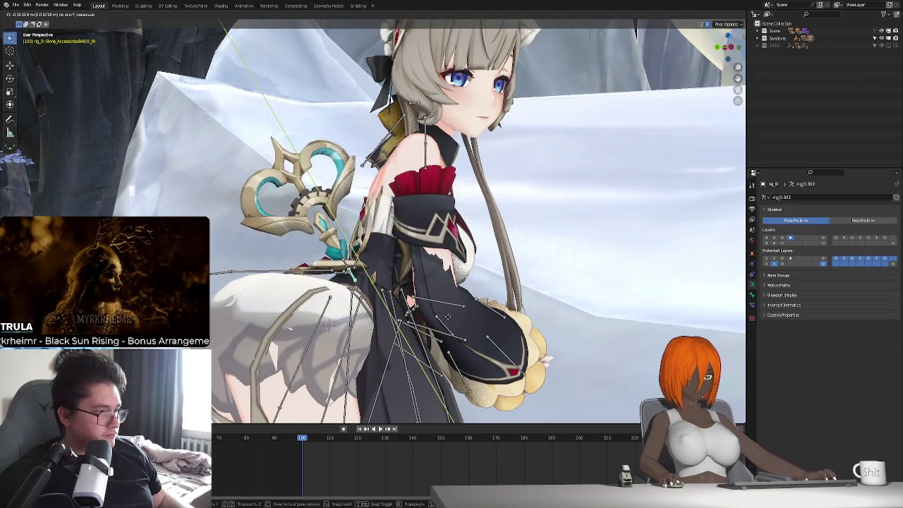
click(449, 319)
middle_drag(449, 319, 367, 319)
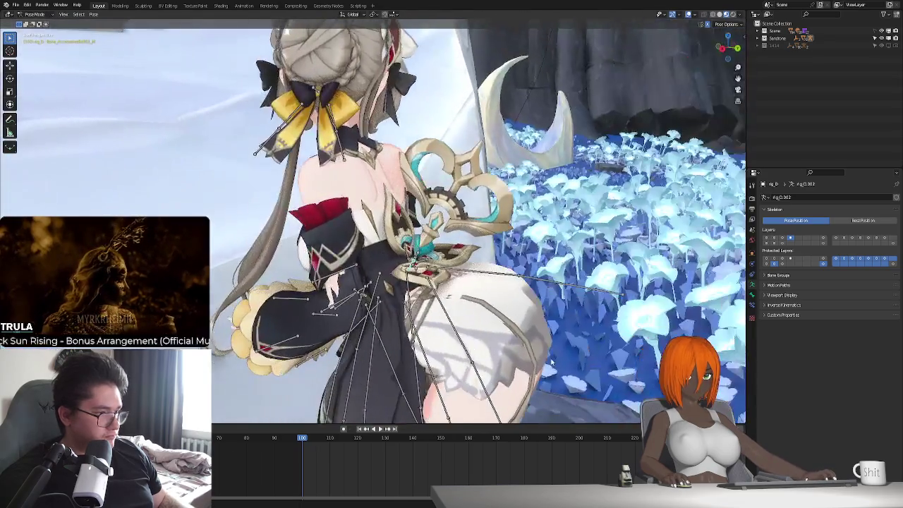
key(r)
key(x)
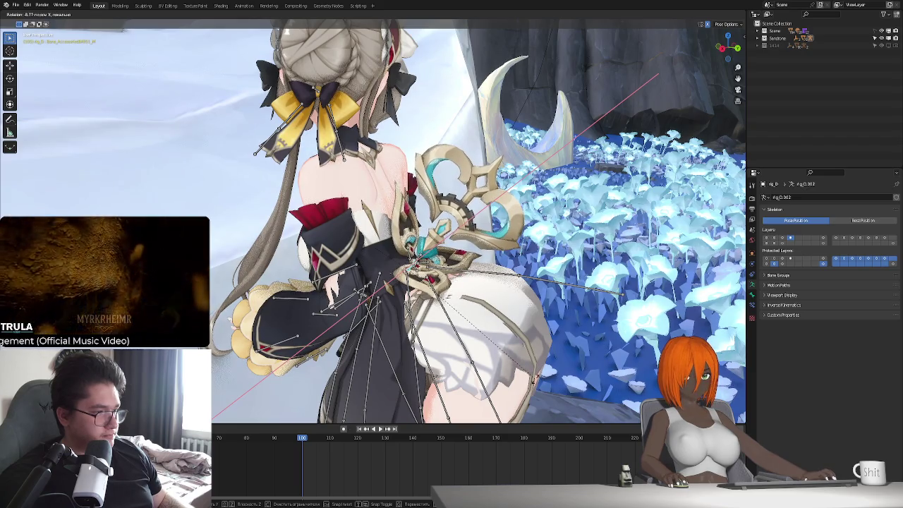
click(535, 380)
- Keyframe the posed skirt and ornament bones at frame 100 and preview the playback
key(i)
mouse_move(381, 384)
middle_down()
mouse_move(427, 335)
mouse_move(371, 275)
middle_up()
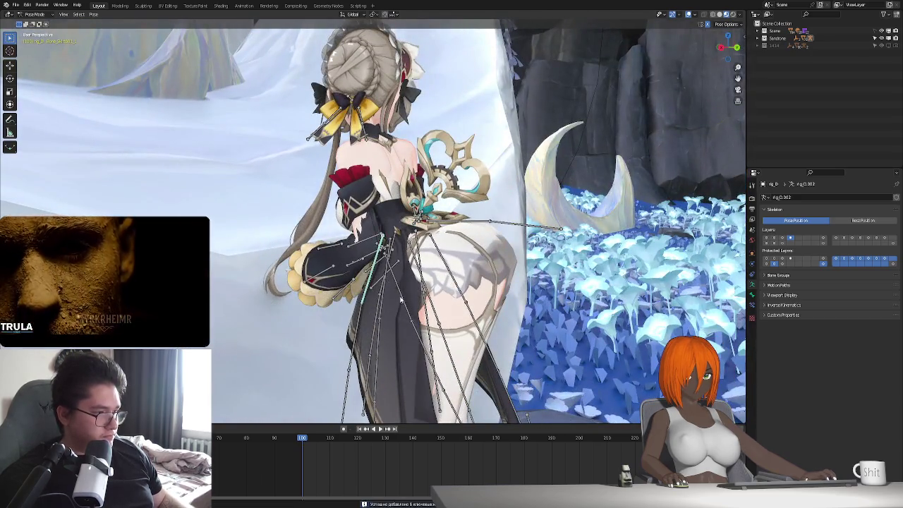
mouse_move(401, 302)
middle_down()
mouse_move(400, 278)
mouse_move(325, 307)
mouse_move(336, 311)
middle_up()
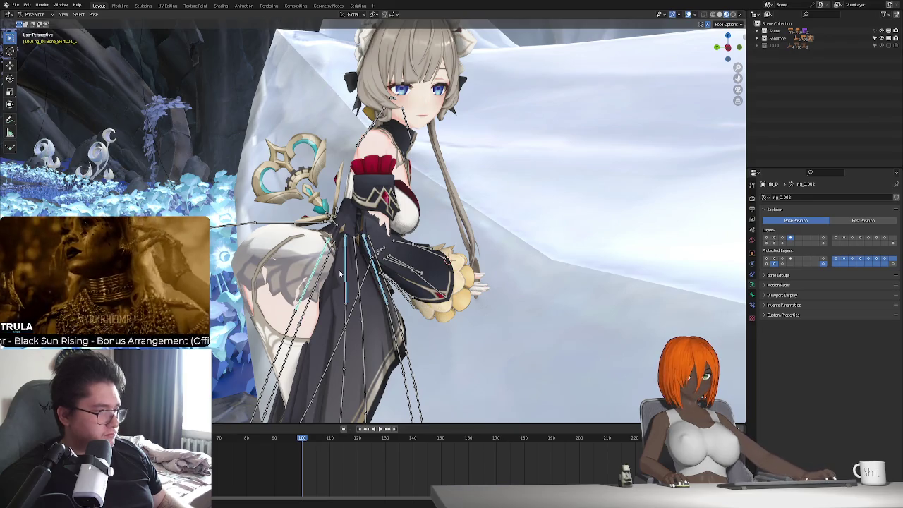
mouse_move(337, 311)
middle_down()
mouse_move(321, 310)
mouse_move(612, 171)
mouse_move(436, 369)
mouse_move(498, 367)
middle_up()
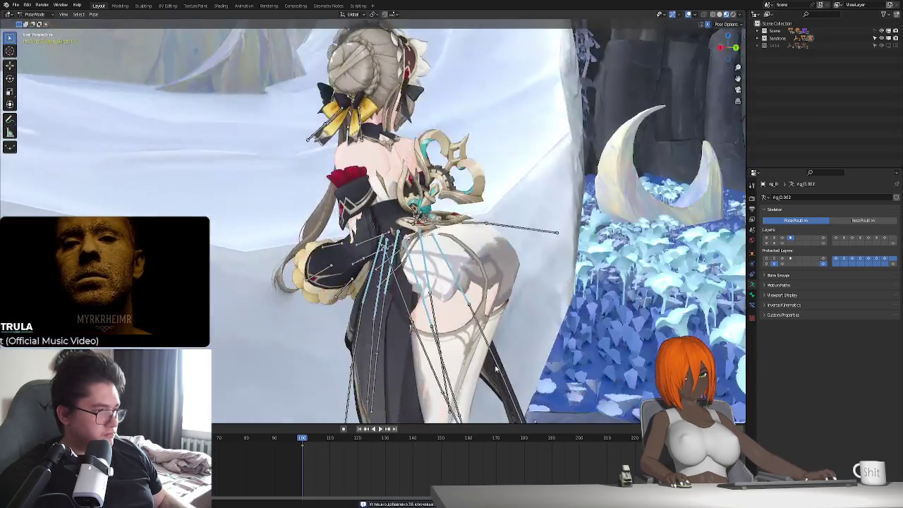
key(space)
key(Escape)
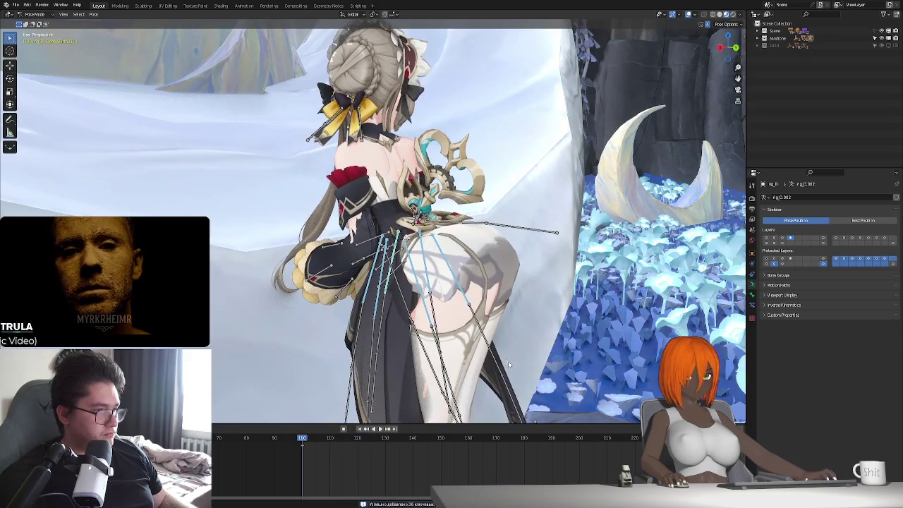
- Try moving and rotating the staff bone, then cancel to keep its pose
middle_drag(482, 358, 461, 200)
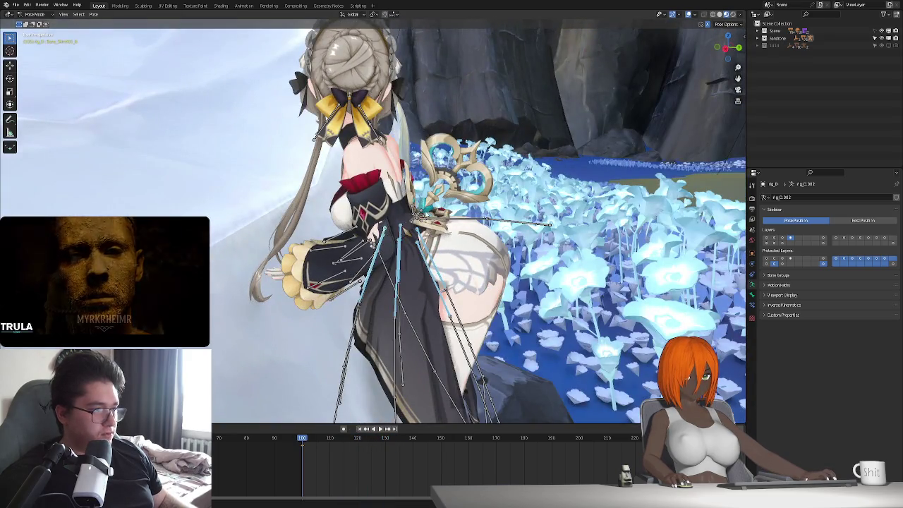
key(g)
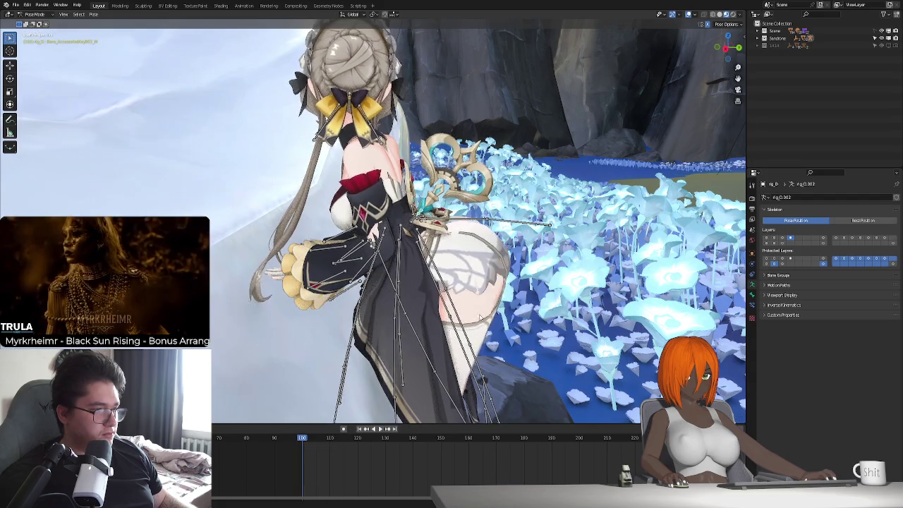
scroll(494, 275, up, 3)
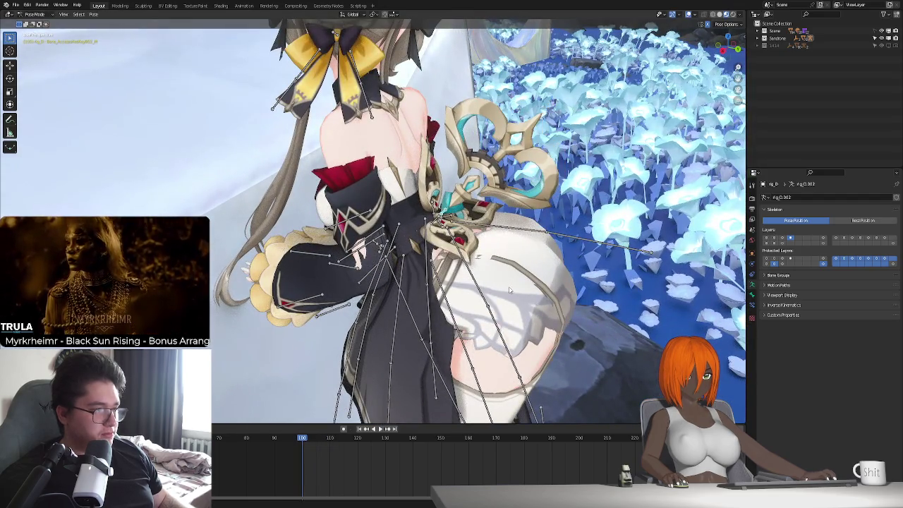
key(r)
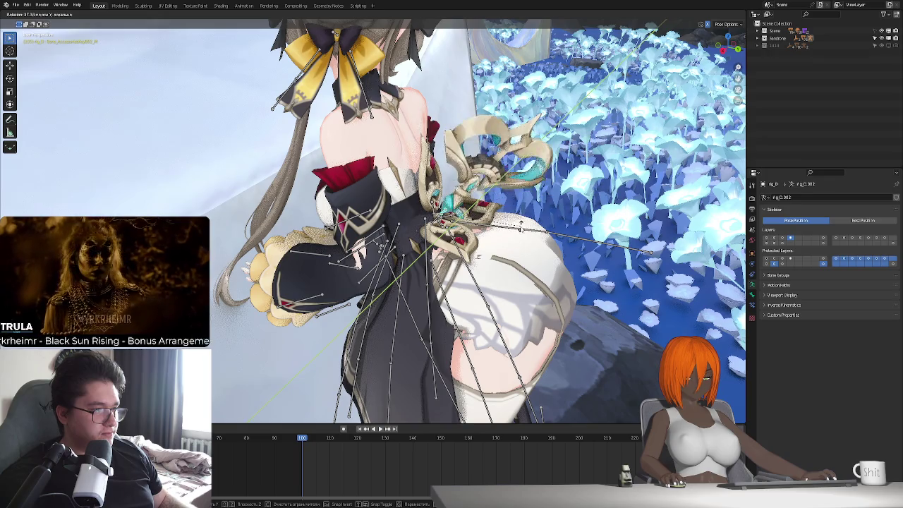
key(Escape)
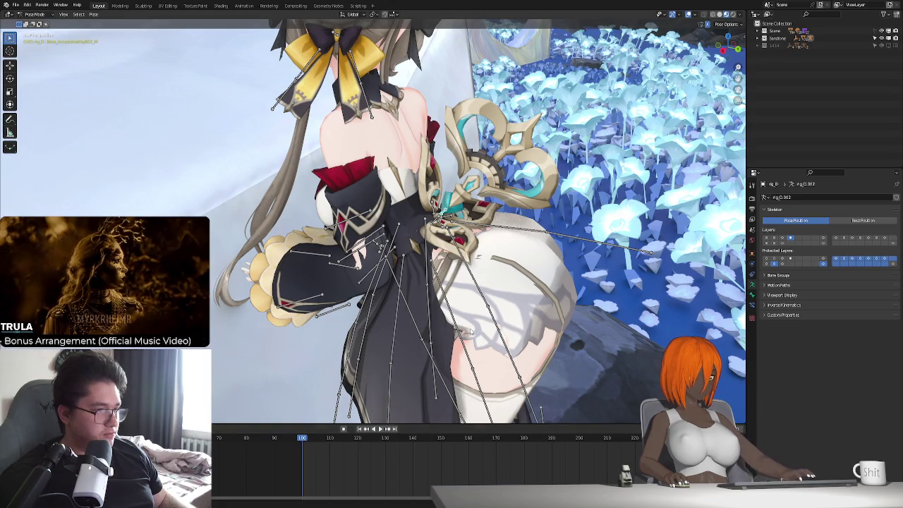
scroll(394, 472, down, 3)
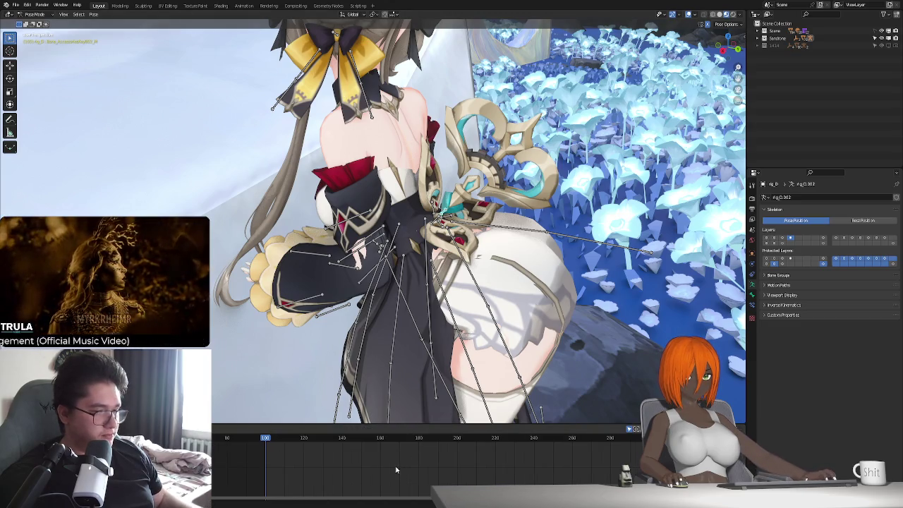
- Raise the bottom animation area's border and switch it to the Graph Editor
scroll(466, 238, up, 2)
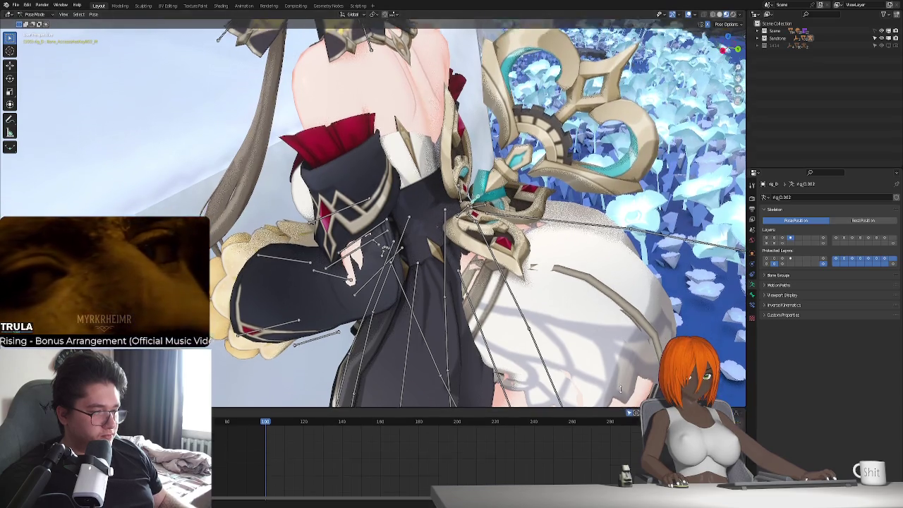
drag(624, 426, 621, 388)
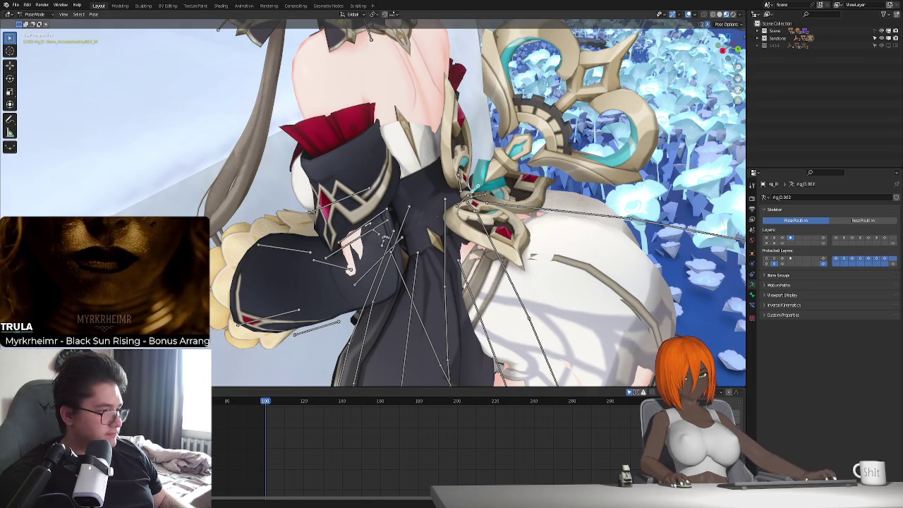
scroll(270, 426, up, 2)
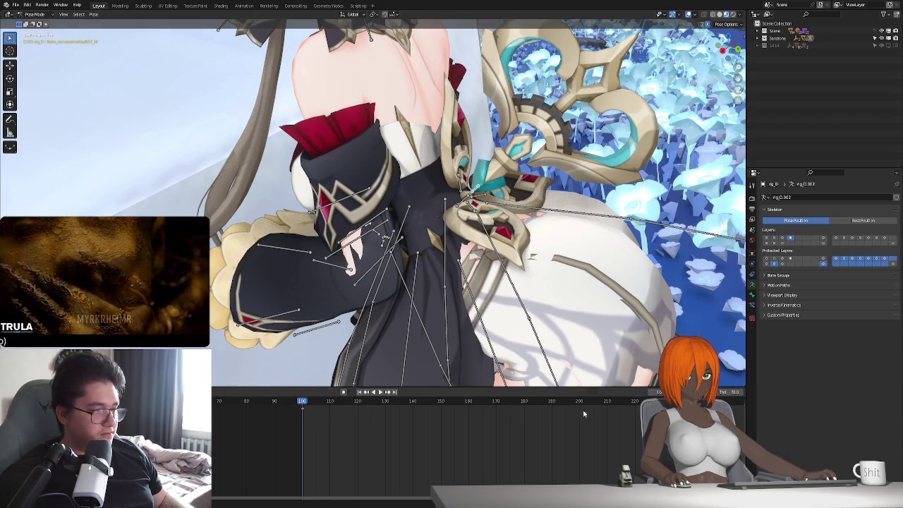
key(ctrl+Tab)
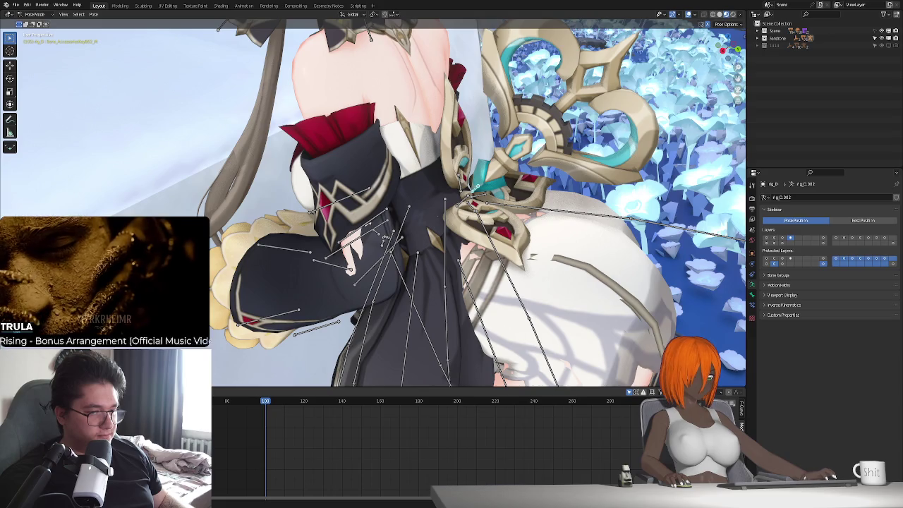
- Step back and forth around the keyed frame, then play the ornament's motion
key(ctrl+z)
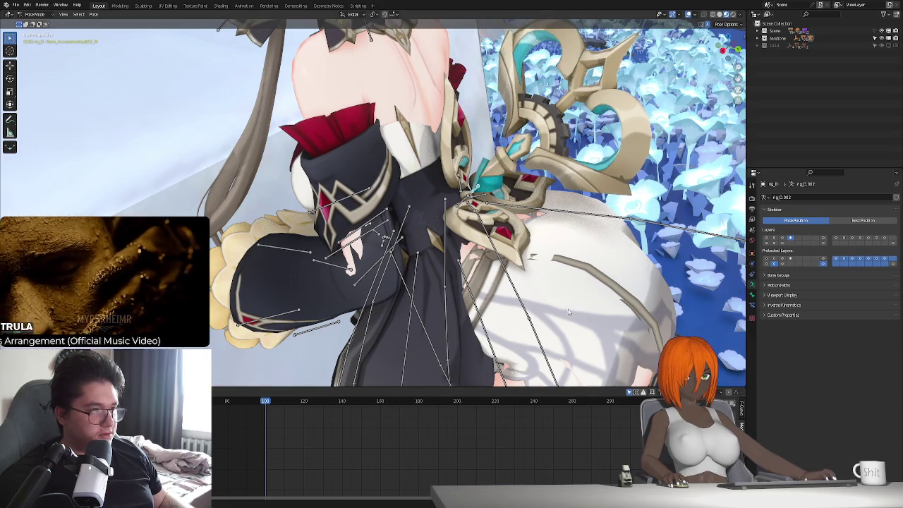
key(ctrl+z)
key(ctrl+shift+z)
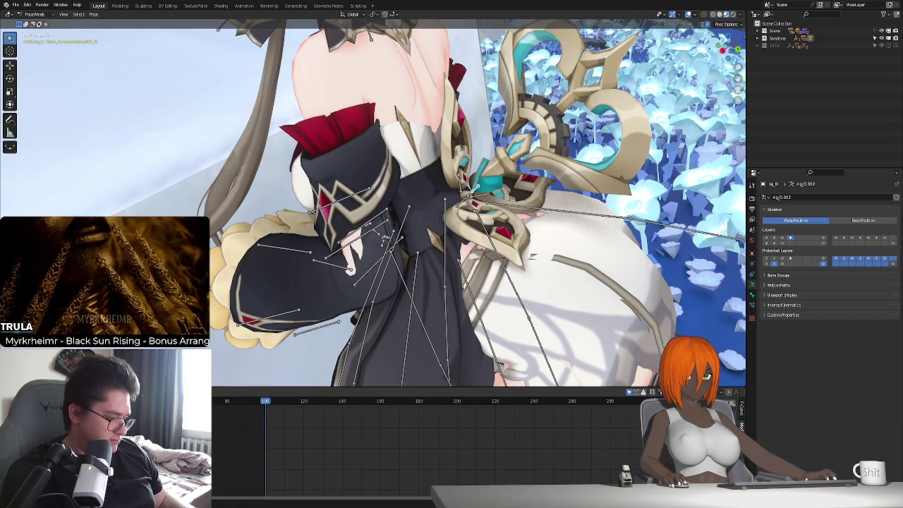
key(space)
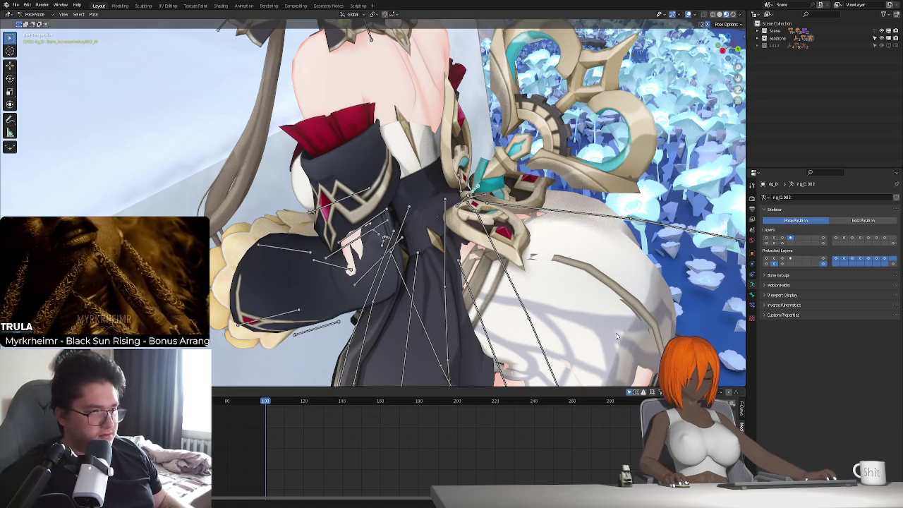
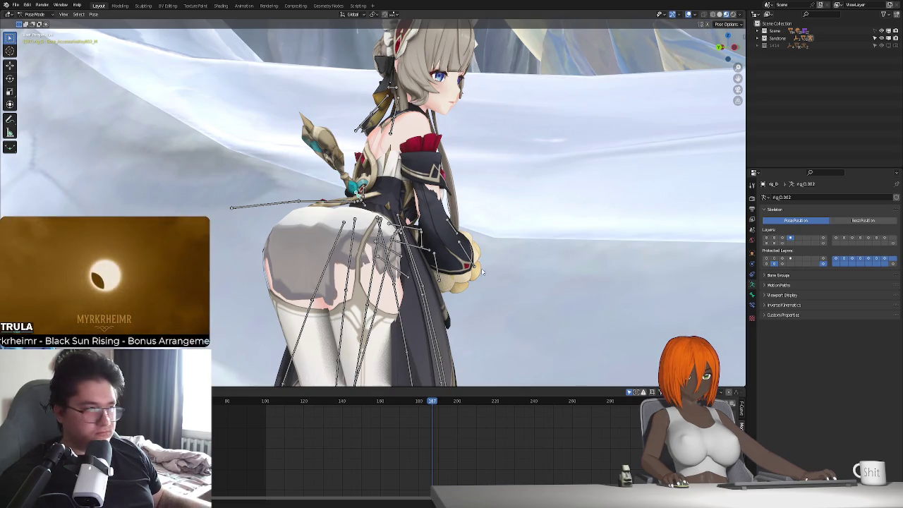
- Show the rig's control bone layer and return to Object Mode with the posed maid at frame 187
middle_drag(482, 272, 595, 269)
click(765, 238)
key(ctrl+Tab)
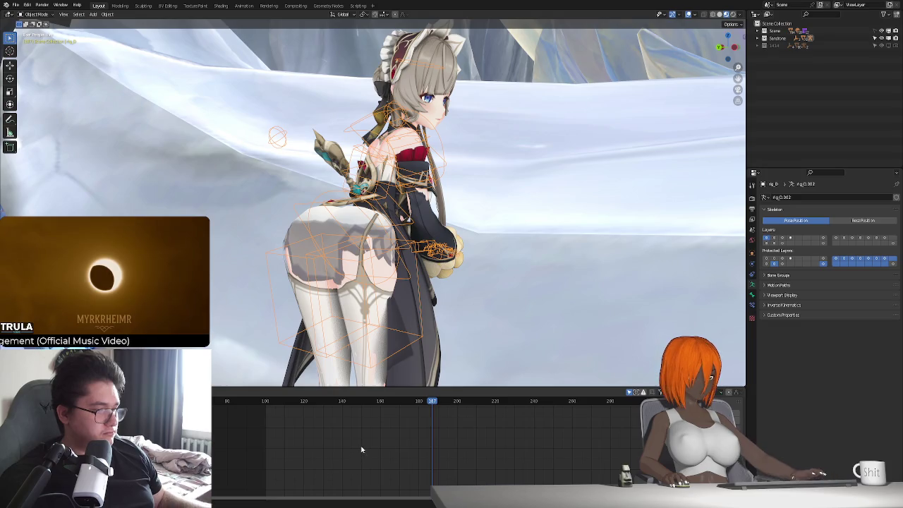
scroll(363, 445, up, 2)
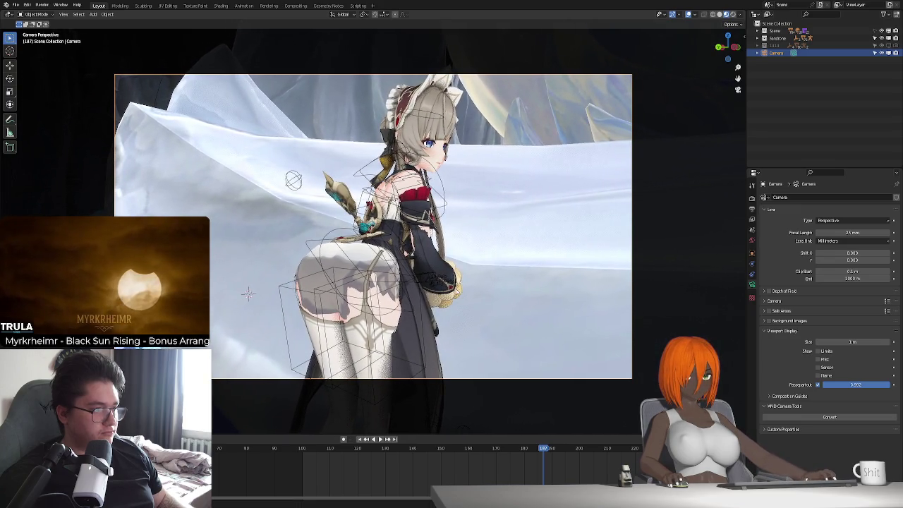
- At frame 100, walk the scene camera closer behind the maid, then select the rig_0.002 armature
click(359, 439)
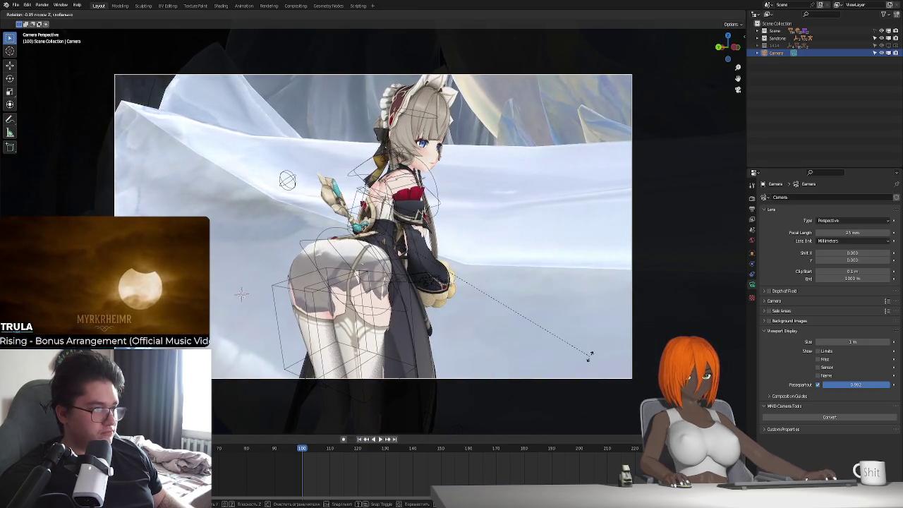
scroll(542, 355, up, 1)
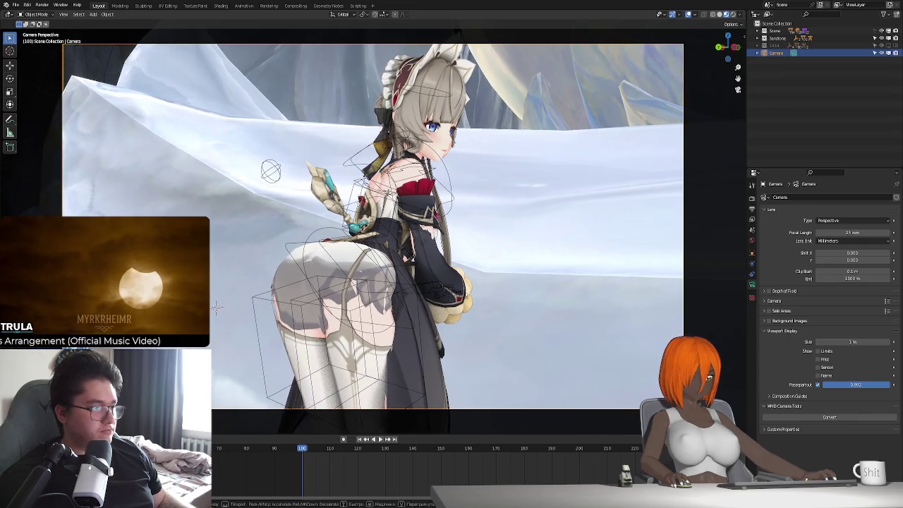
key(shift+grave)
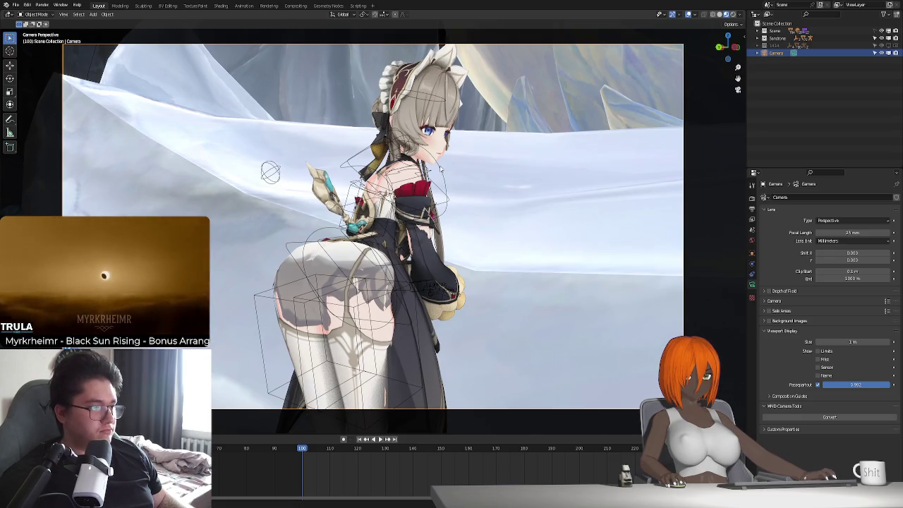
key(KP_0)
click(475, 214)
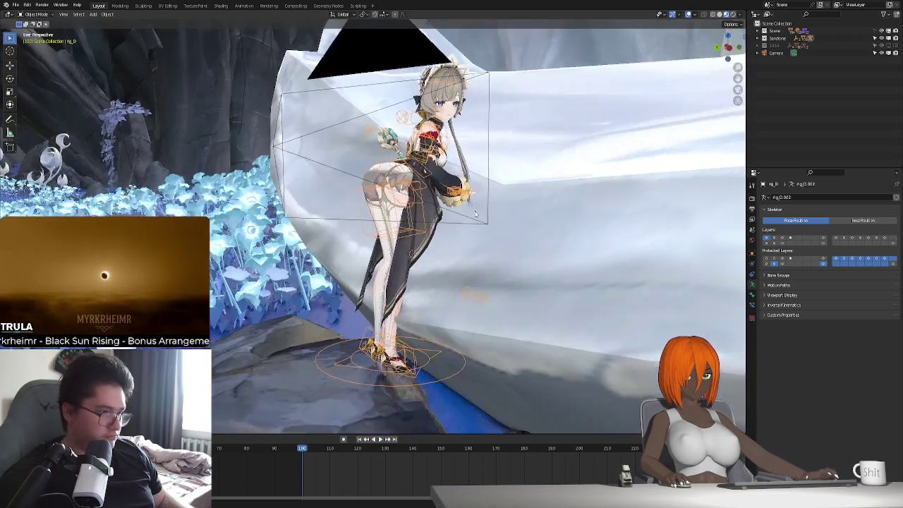
- In Pose Mode, shift the root bone c_pos sideways along the Y axis
middle_drag(475, 214, 468, 229)
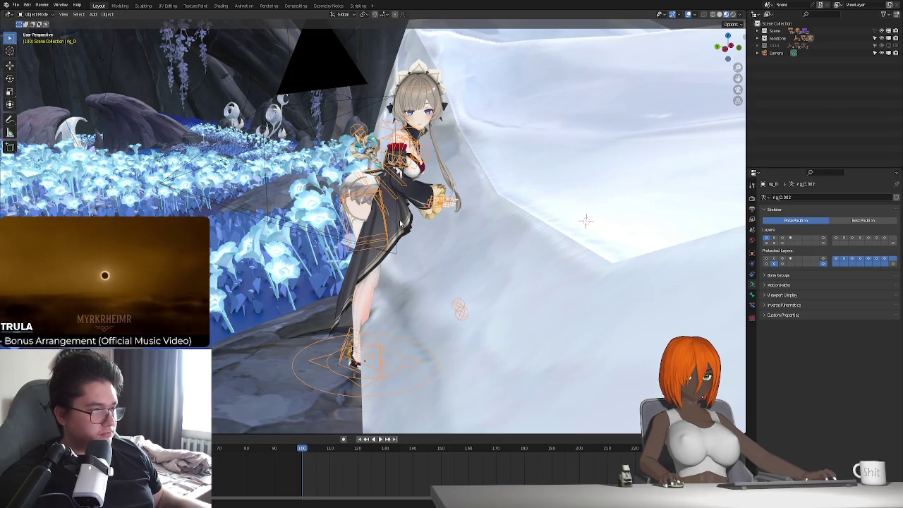
key(ctrl+Tab)
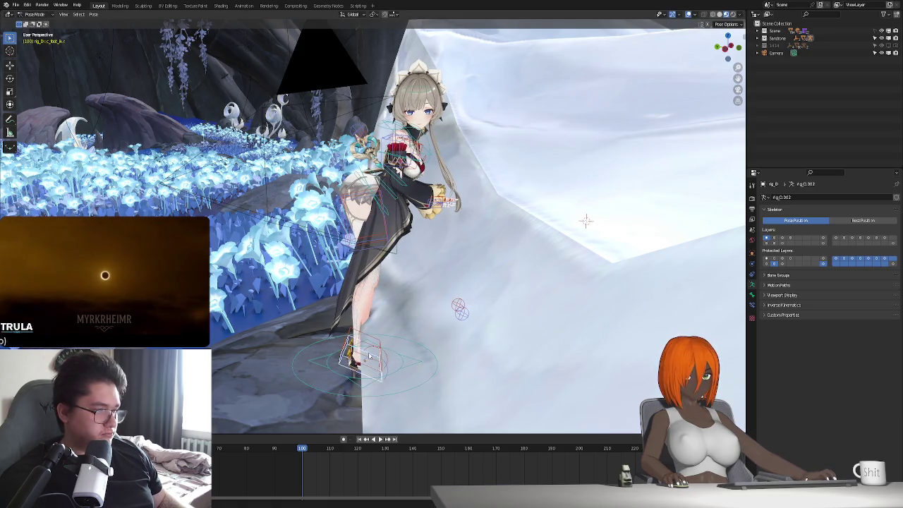
click(752, 304)
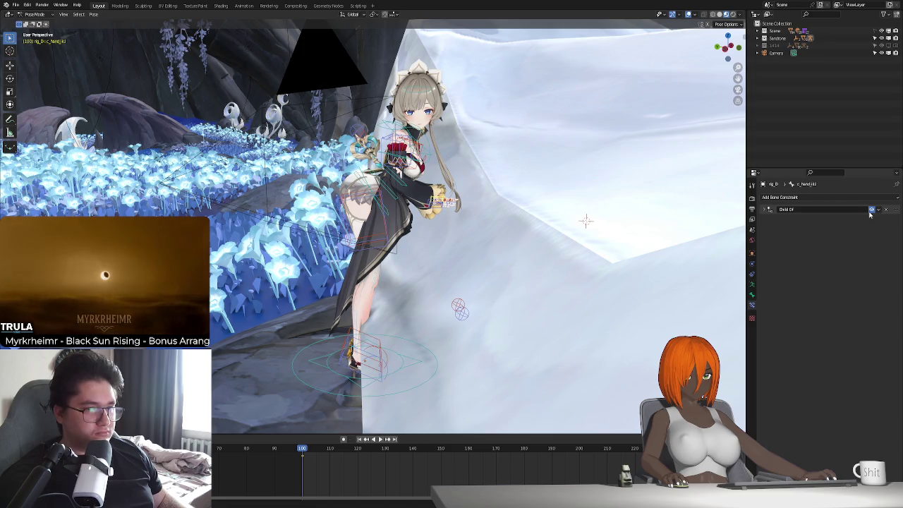
scroll(373, 226, up, 3)
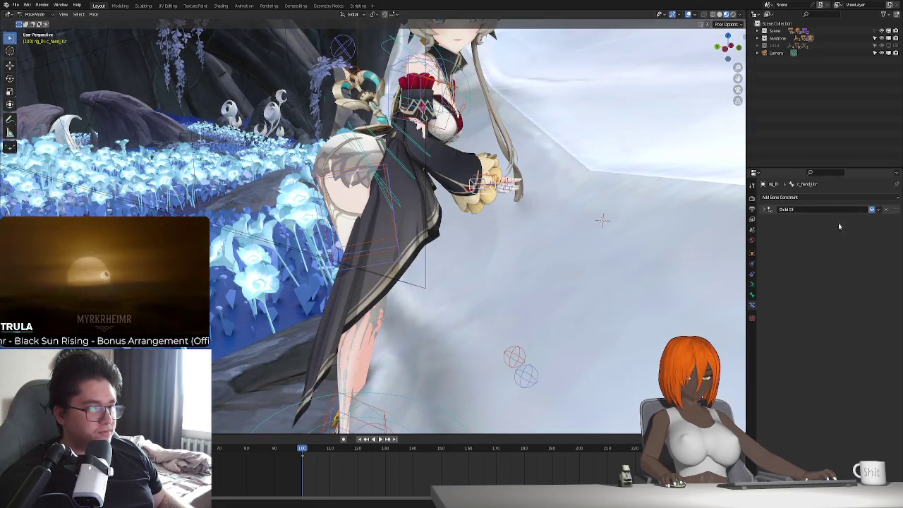
scroll(434, 336, down, 2)
scroll(415, 381, down, 2)
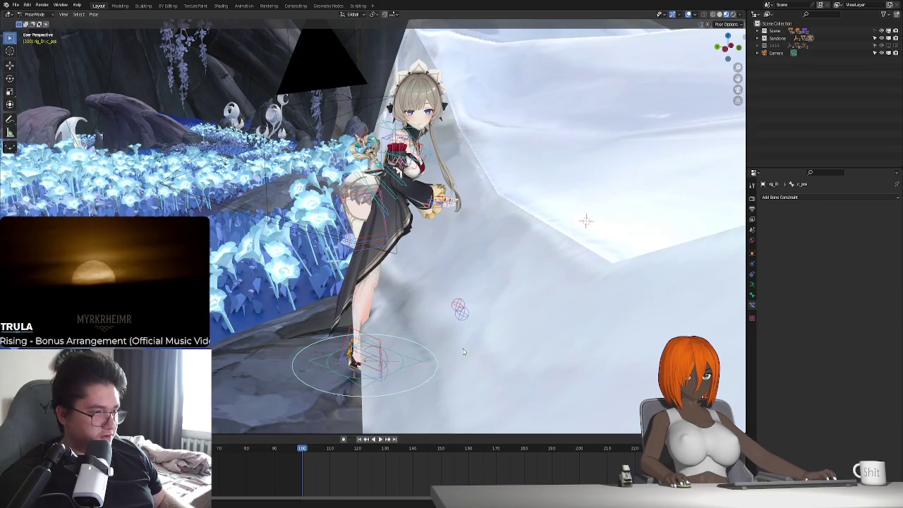
click(434, 356)
key(g)
key(y)
key(y)
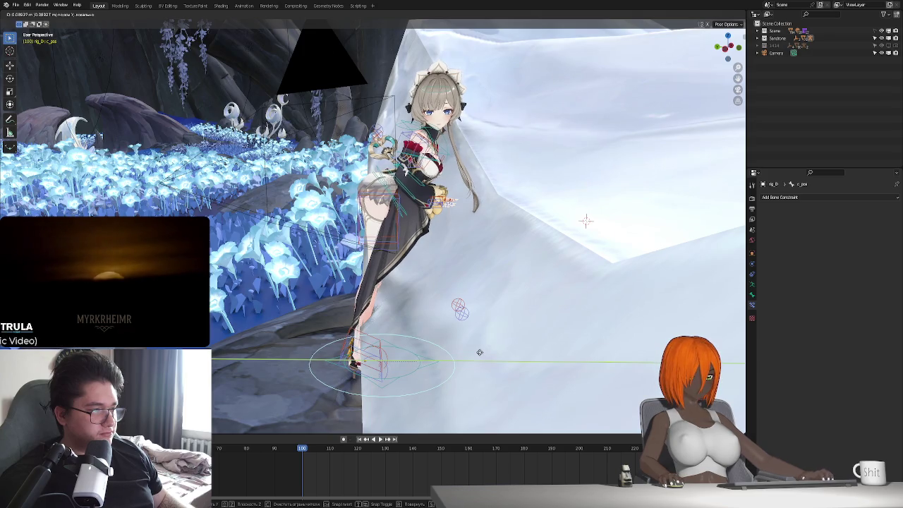
click(473, 257)
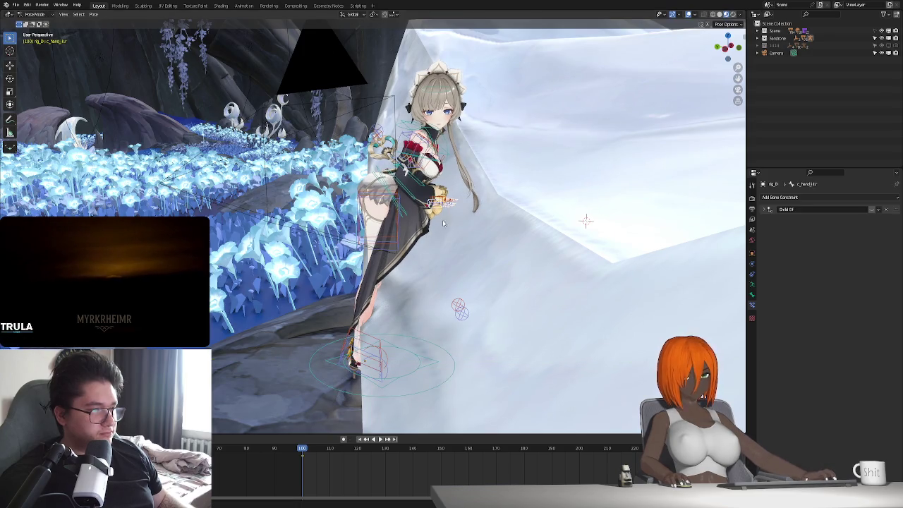
- Move the hand bone along Y and lower it on local Z onto the snowy wall
middle_drag(443, 223, 418, 339)
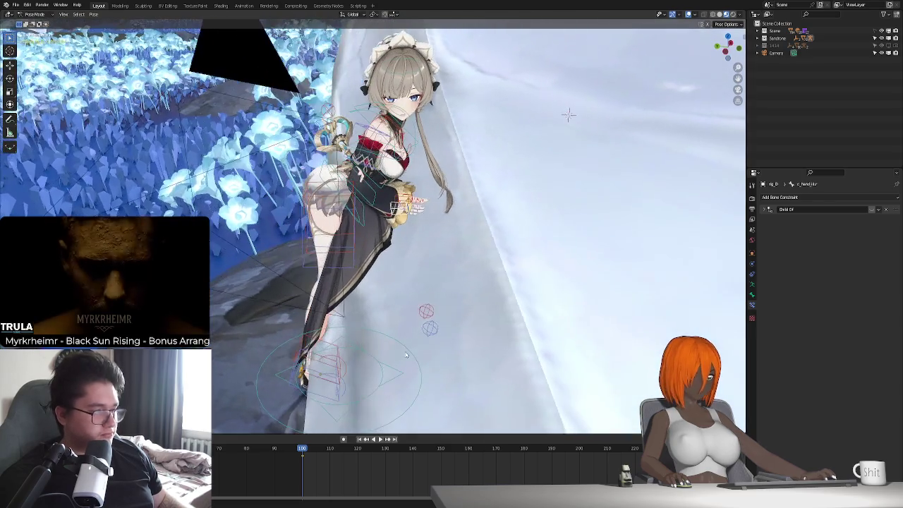
middle_drag(416, 345, 451, 310)
key(g)
key(y)
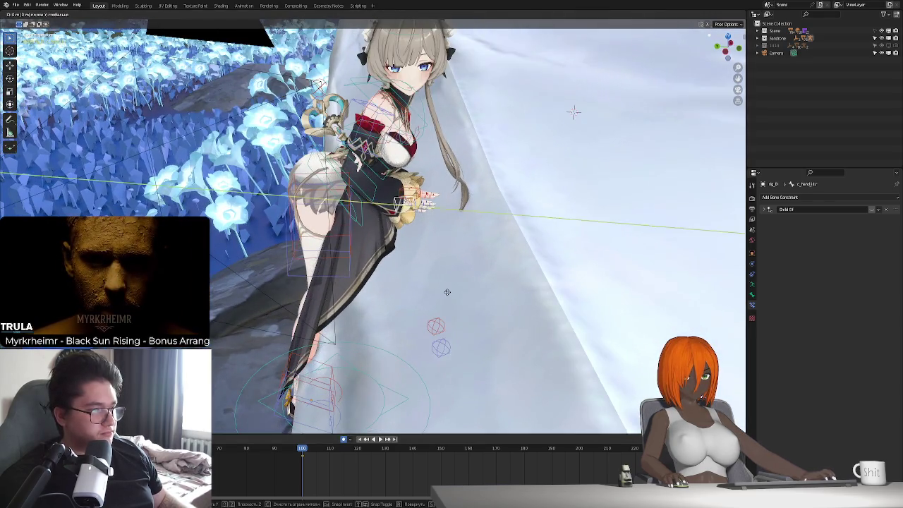
click(486, 304)
middle_drag(485, 303, 477, 286)
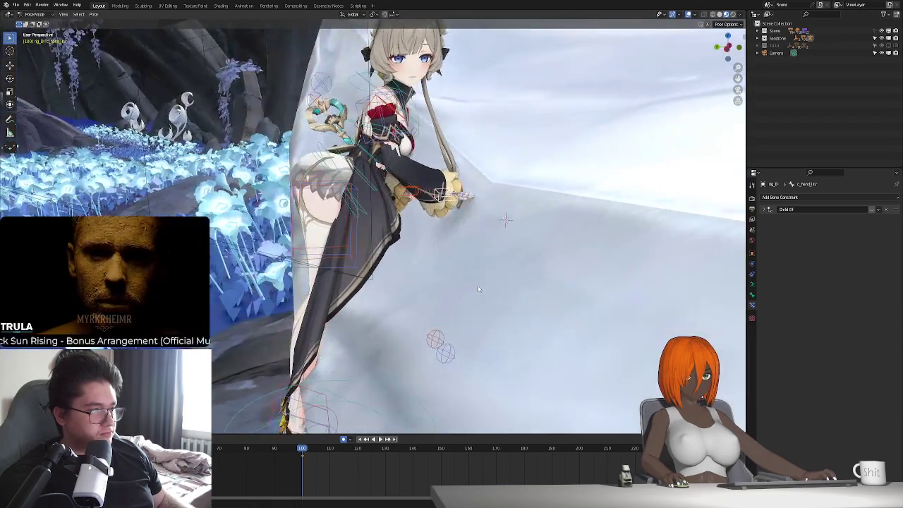
key(g)
key(z)
key(z)
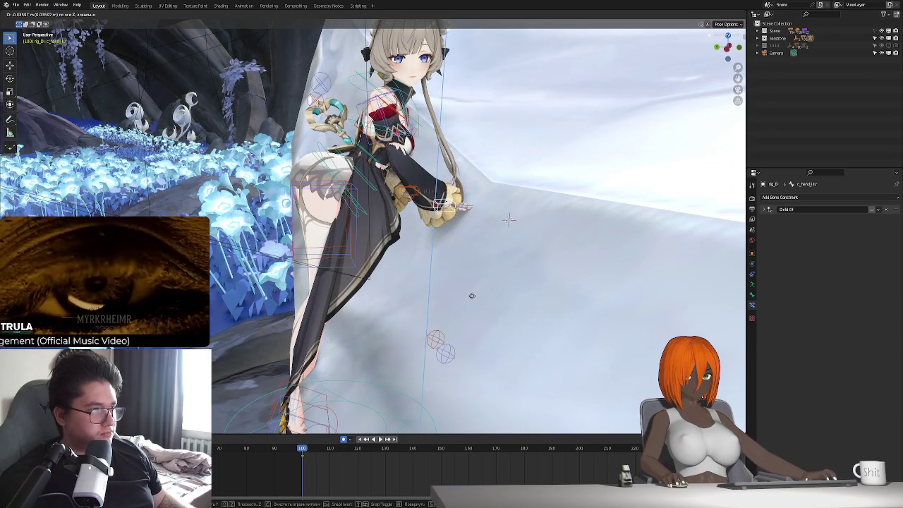
click(472, 295)
key(KP_0)
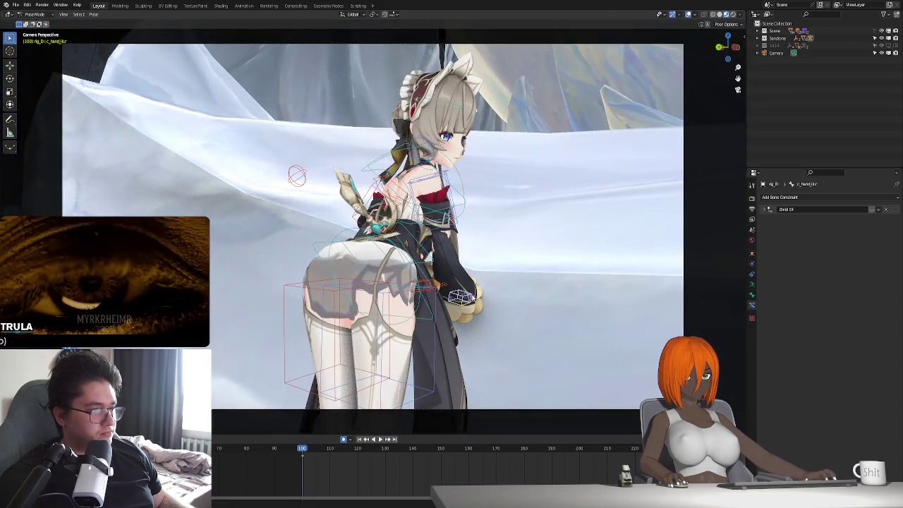
- Reposition and rotate the hand bone so it sits closer to the wall surface
key(g)
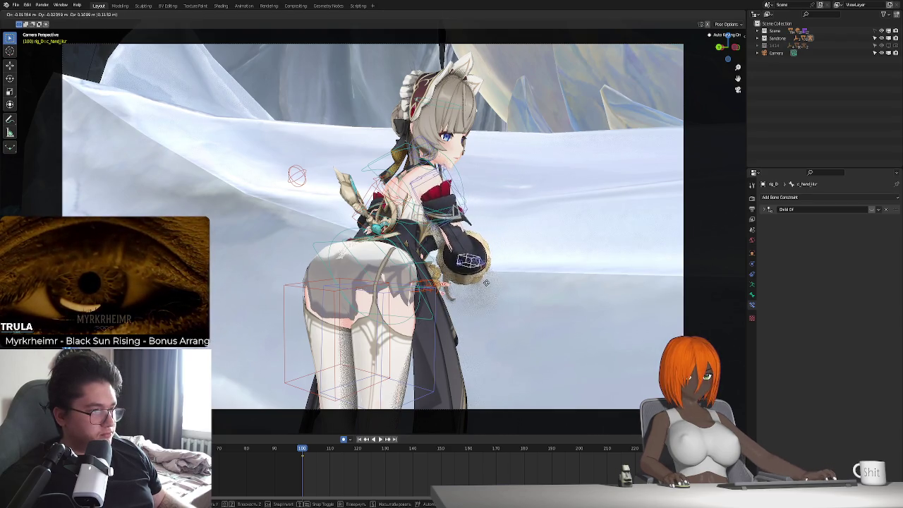
click(504, 280)
mouse_move(488, 283)
middle_down()
mouse_move(508, 266)
mouse_move(457, 293)
mouse_move(446, 286)
middle_up()
key(g)
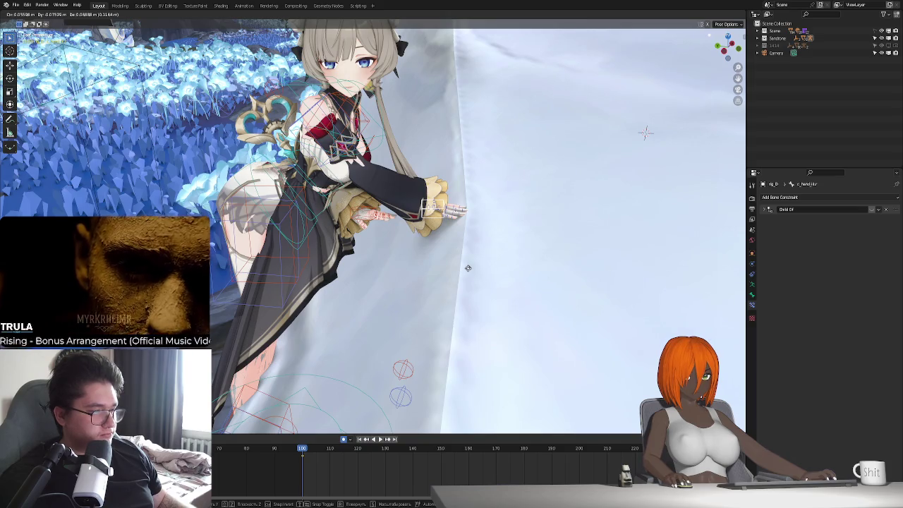
mouse_move(467, 267)
middle_down()
mouse_move(399, 289)
mouse_move(430, 316)
middle_up()
key(r)
click(390, 303)
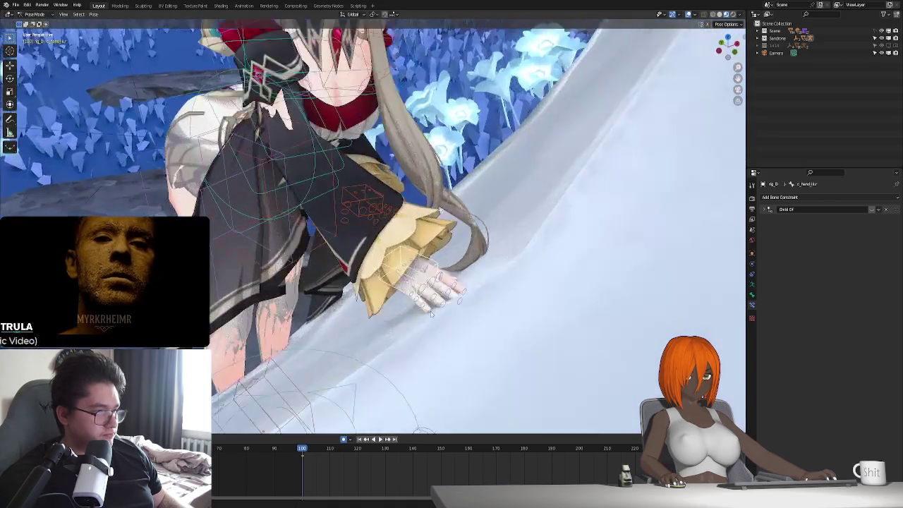
key(g)
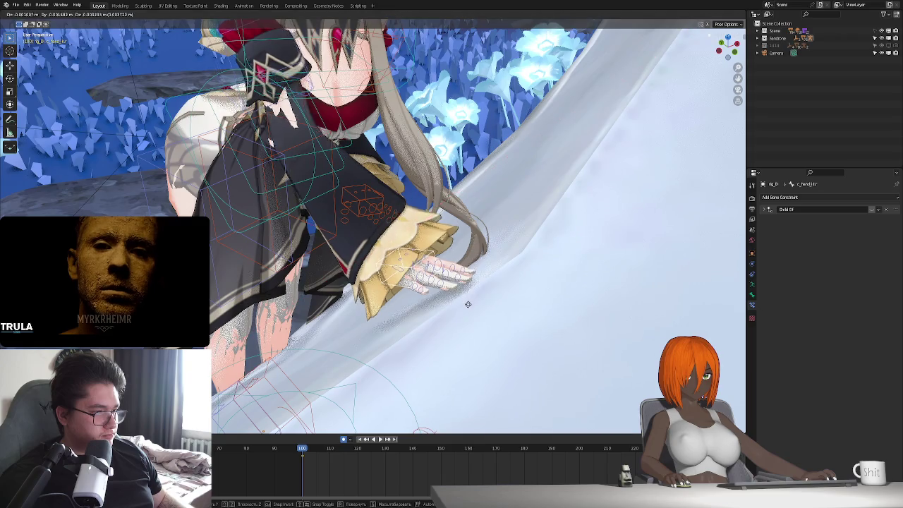
click(468, 309)
- Lower the leg bone 0.014 m on Z and rotate it on local X
middle_drag(468, 309, 348, 355)
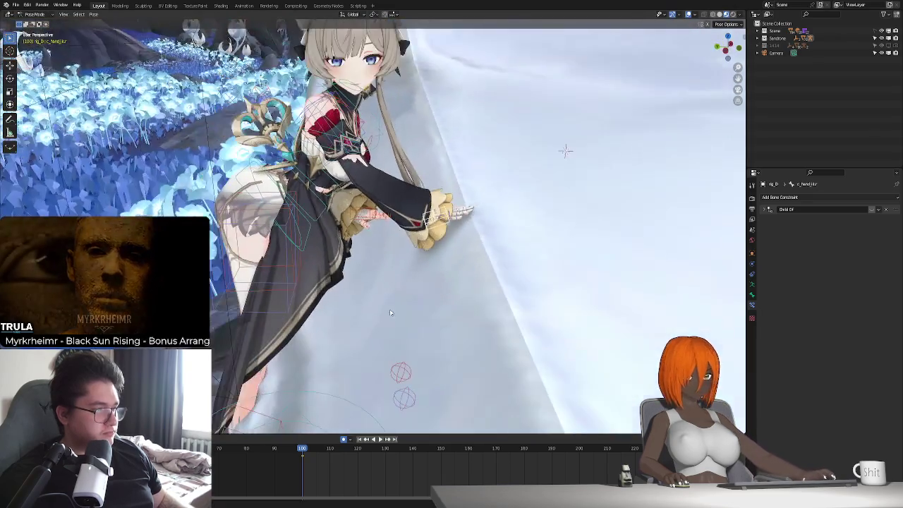
key(g)
key(z)
click(410, 331)
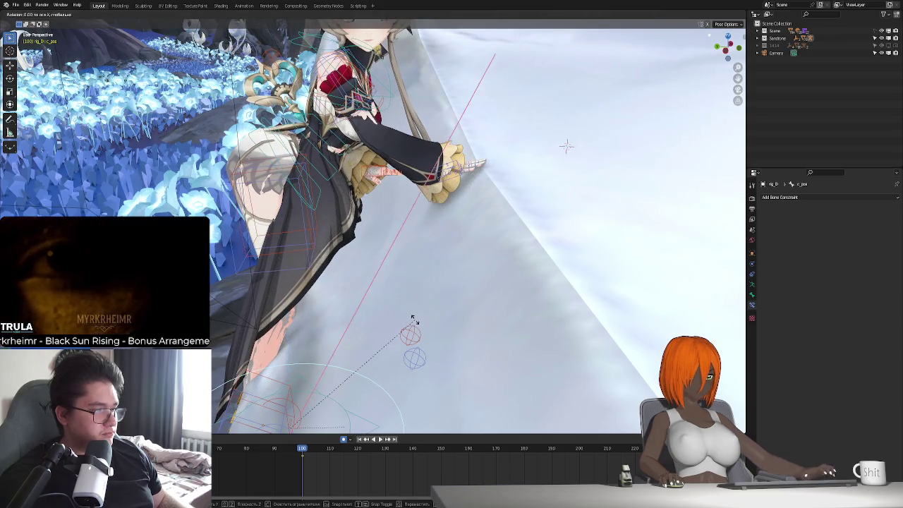
key(r)
key(x)
key(x)
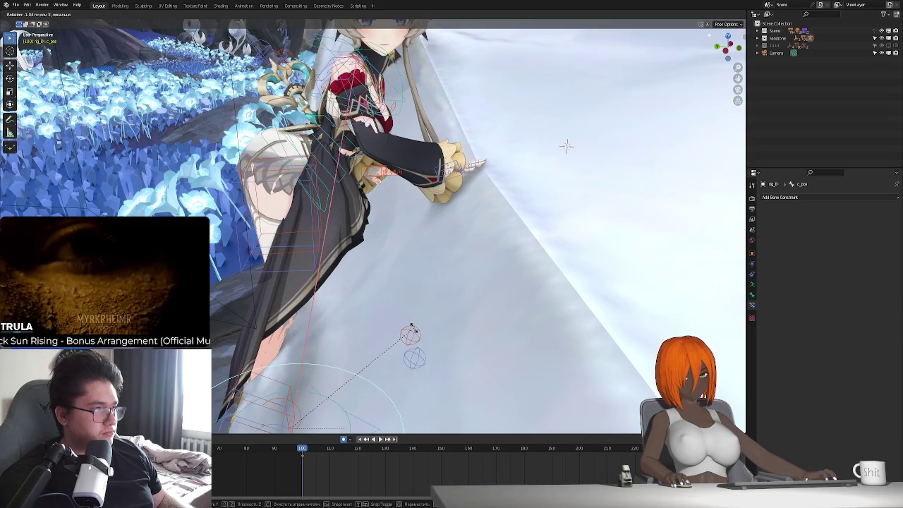
click(414, 327)
- Press the hand bone flat against the snowy wall surface
mouse_move(414, 327)
middle_down()
mouse_move(385, 326)
mouse_move(447, 161)
mouse_move(436, 263)
middle_up()
click(444, 183)
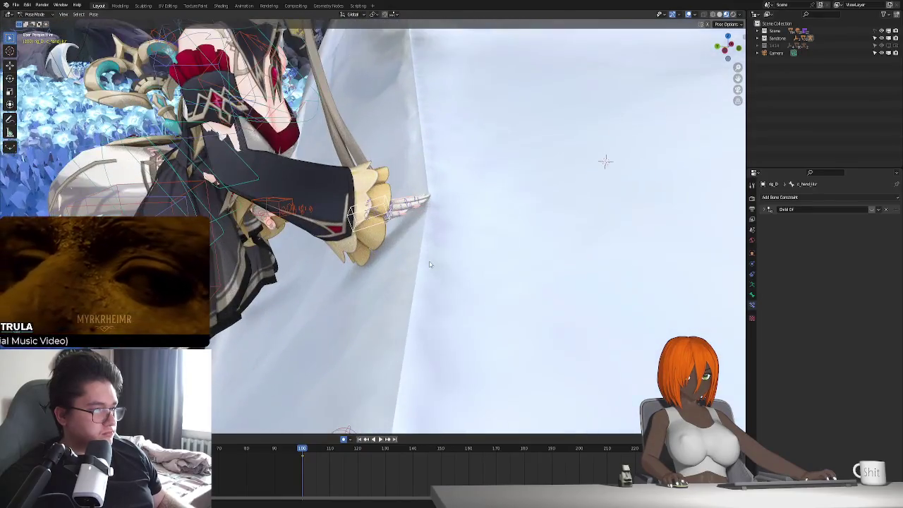
key(g)
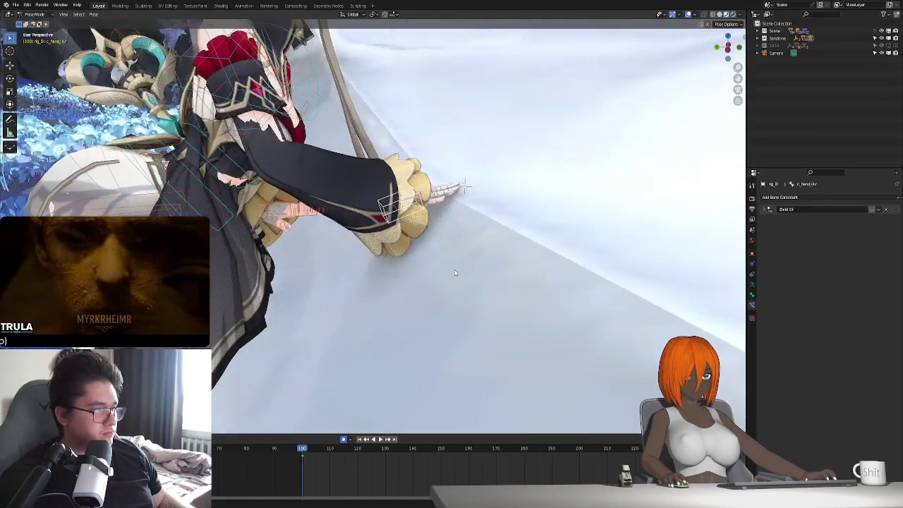
middle_drag(442, 264, 475, 257)
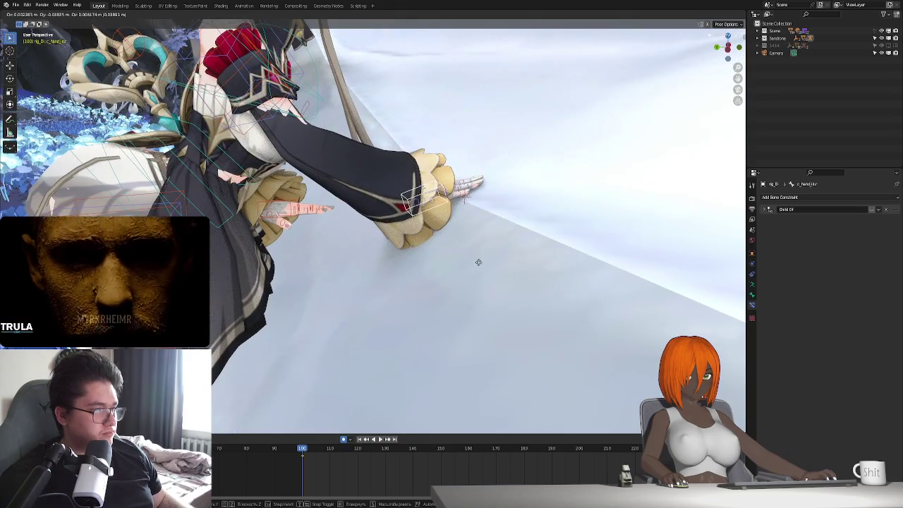
click(479, 267)
mouse_move(480, 267)
middle_down()
mouse_move(354, 263)
mouse_move(379, 194)
middle_up()
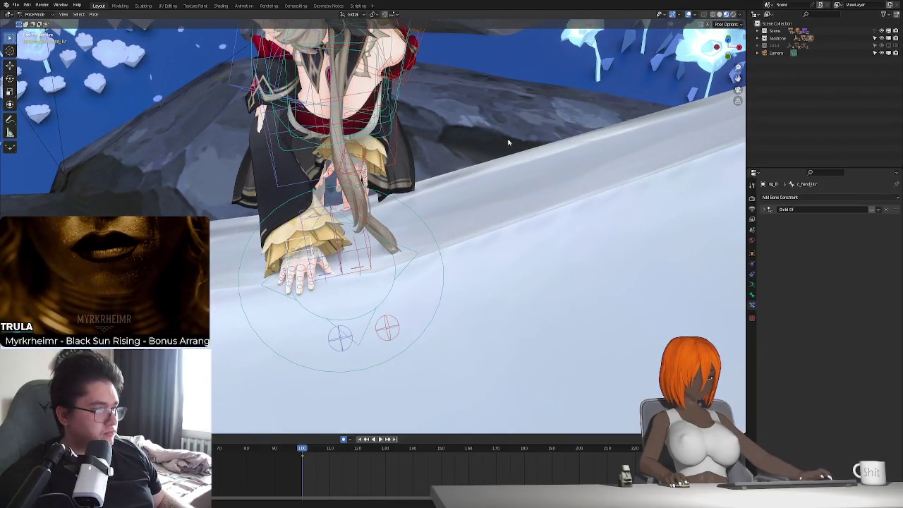
- Move the hand IK control bone onto the top of the snowy wall
key(g)
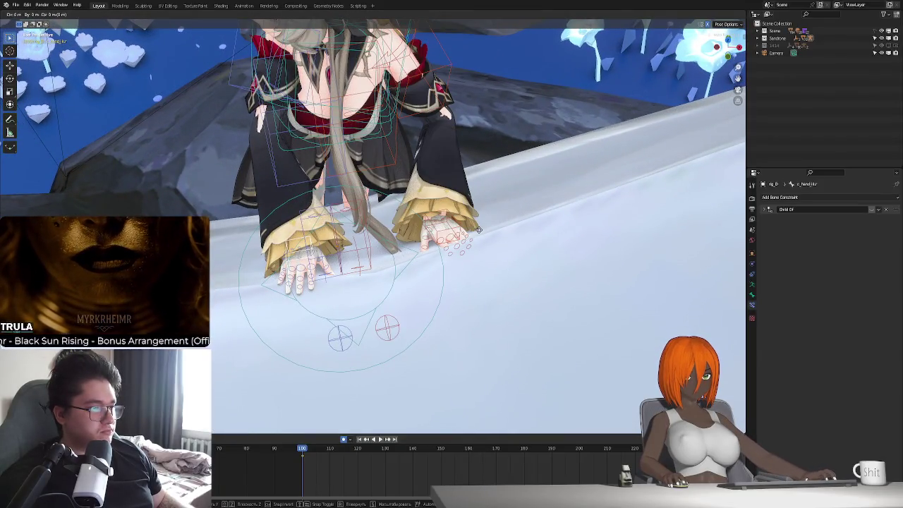
click(478, 230)
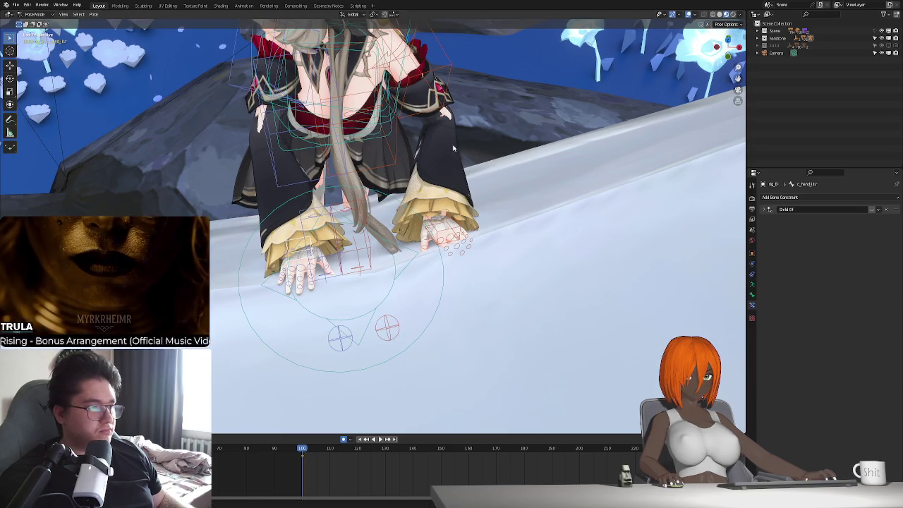
key(g)
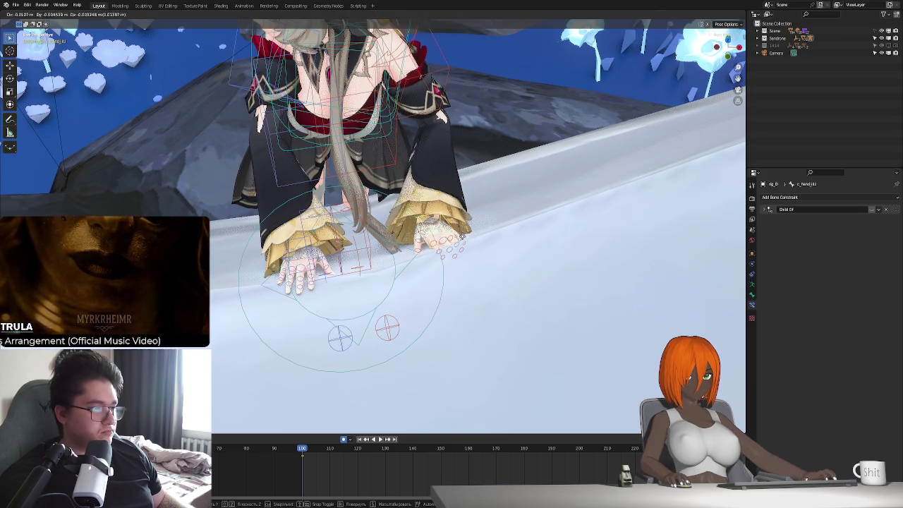
click(493, 235)
mouse_move(494, 234)
middle_down()
mouse_move(525, 232)
mouse_move(520, 219)
middle_up()
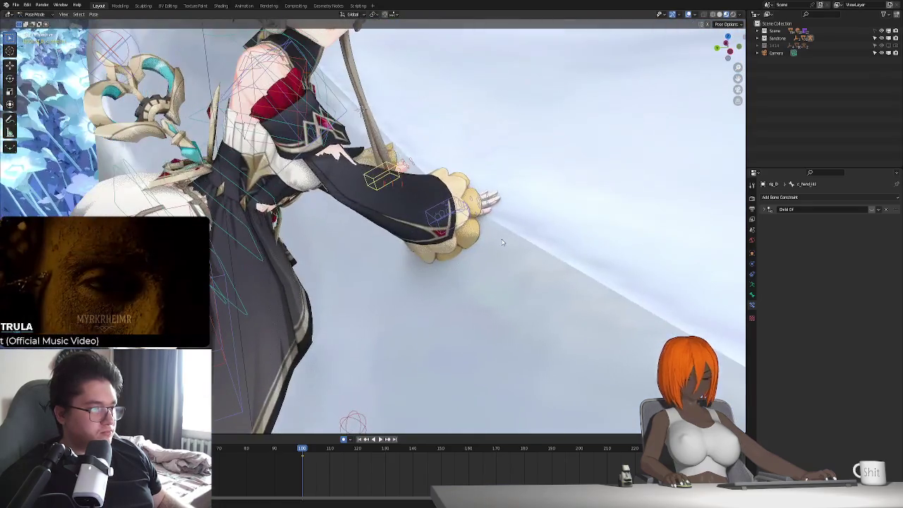
key(g)
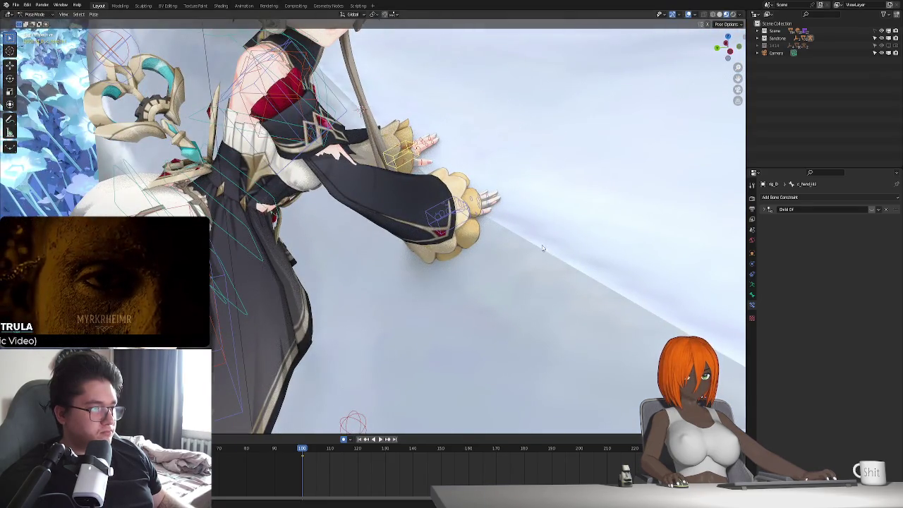
click(456, 158)
middle_drag(457, 158, 431, 274)
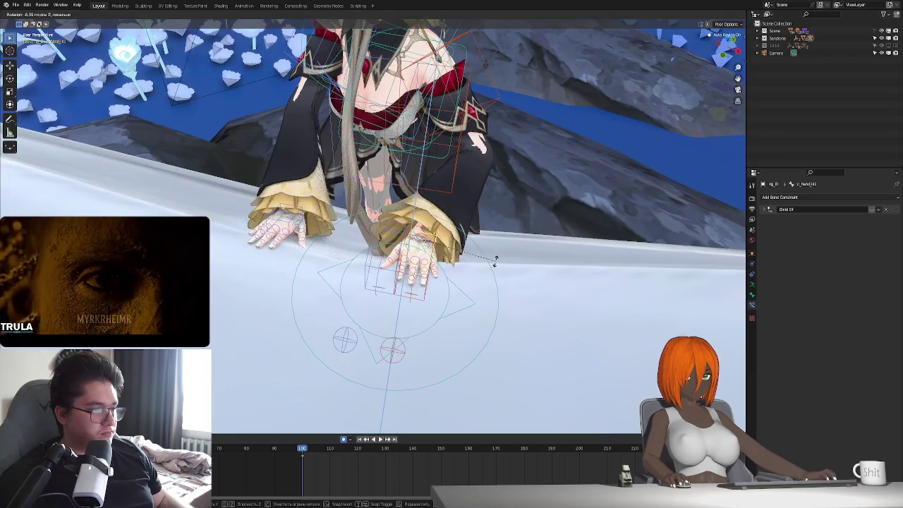
- Rotate the hand about Z to lie flat, then view the shot through the camera
middle_drag(499, 256, 465, 283)
key(g)
key(r)
key(z)
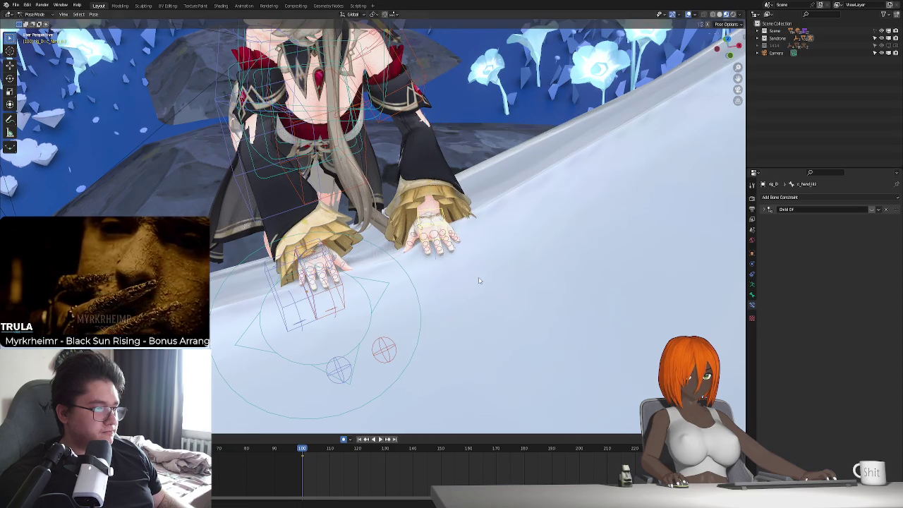
click(478, 279)
middle_drag(479, 280, 438, 282)
key(KP_0)
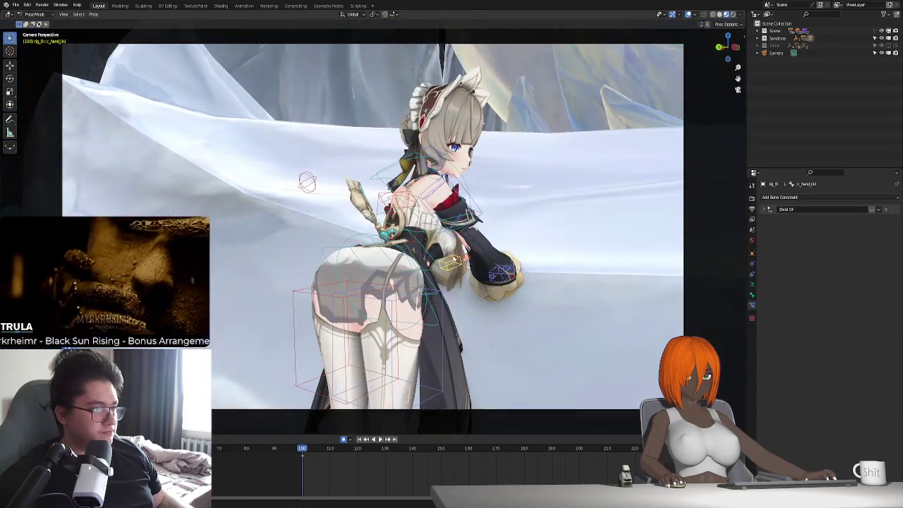
- Move the camera so the maid sits right of centre, keyframing its location and rotation at frame 100
click(776, 53)
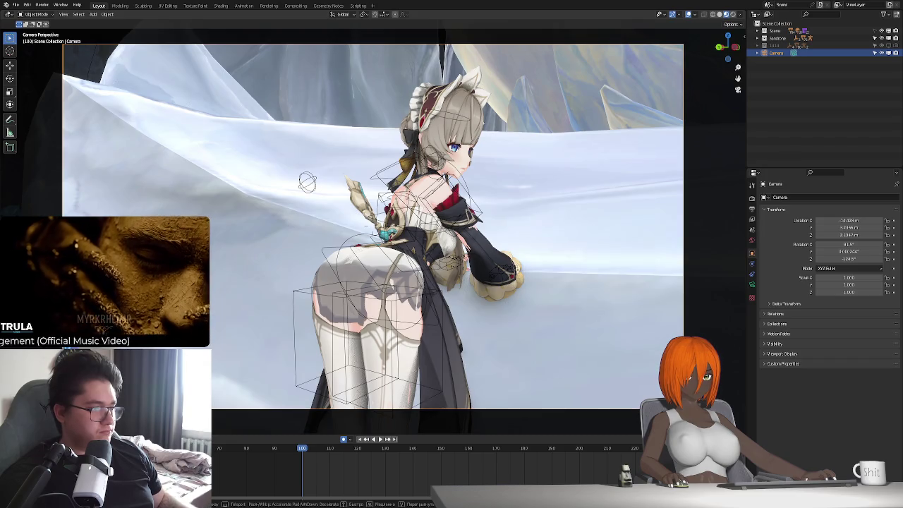
mouse_move(423, 268)
middle_down()
mouse_move(367, 265)
mouse_move(338, 251)
middle_up()
click(434, 268)
key(i)
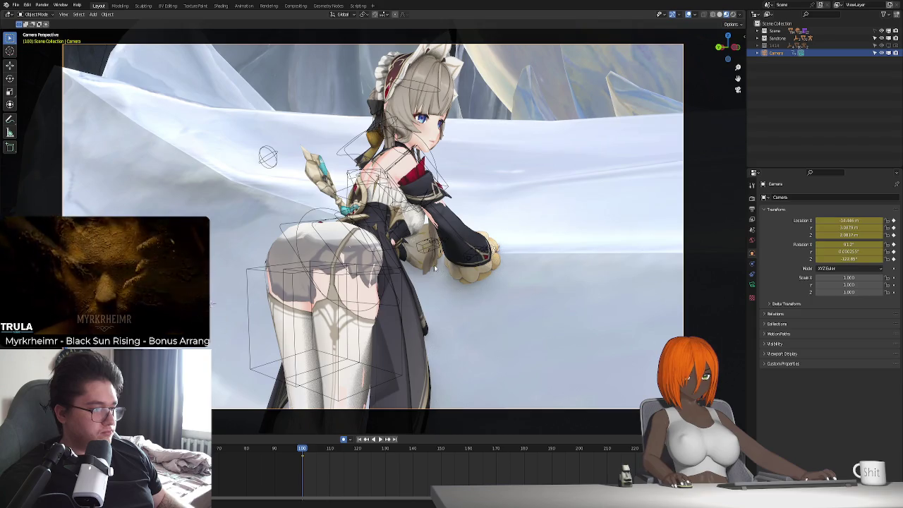
key(space)
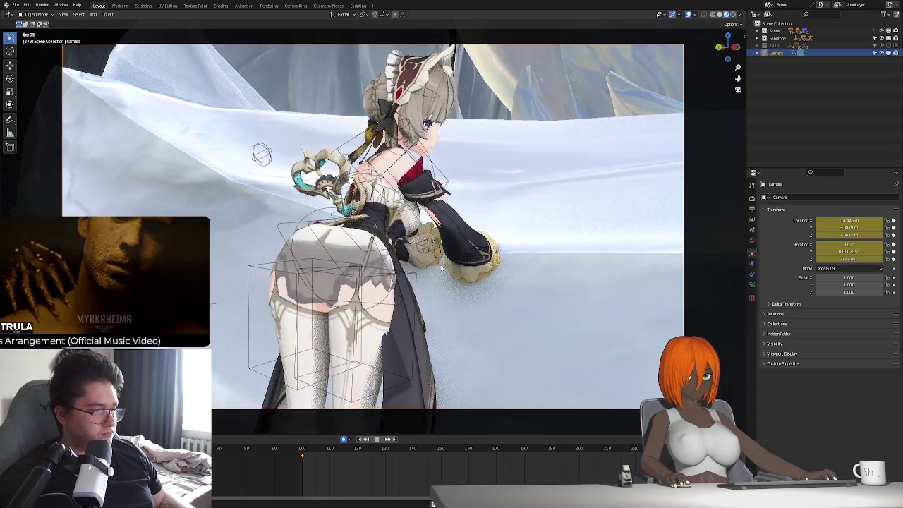
click(360, 441)
key(Tab)
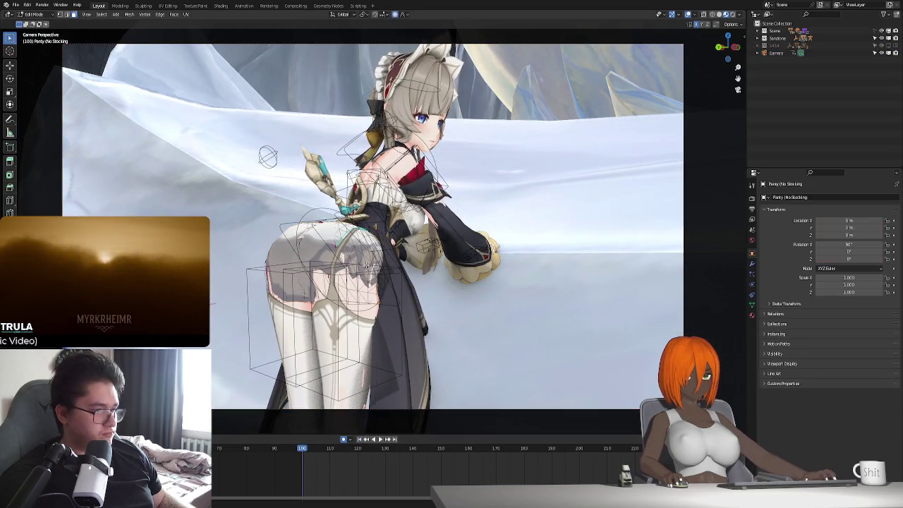
- Nudge the Panty (No Stocking) vertices three times along X with proportional editing, then exit Edit Mode
key(g)
key(x)
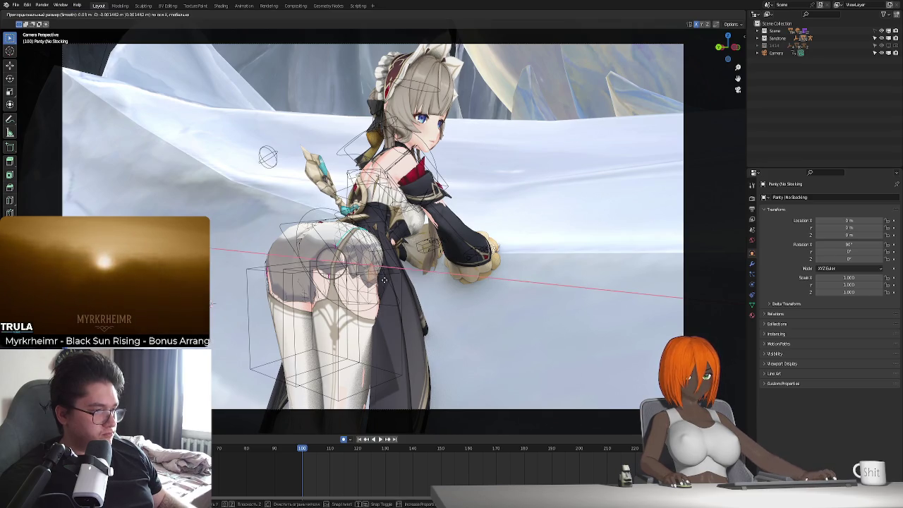
click(384, 280)
key(g)
key(x)
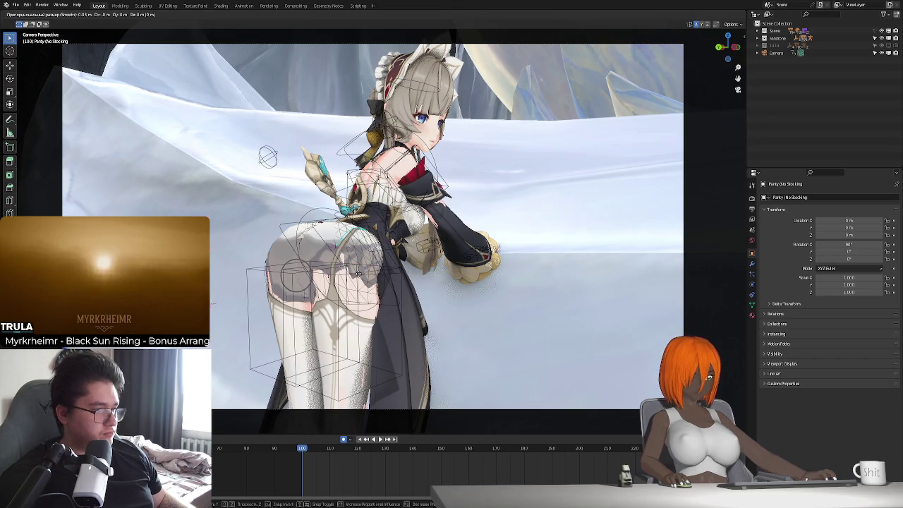
click(358, 273)
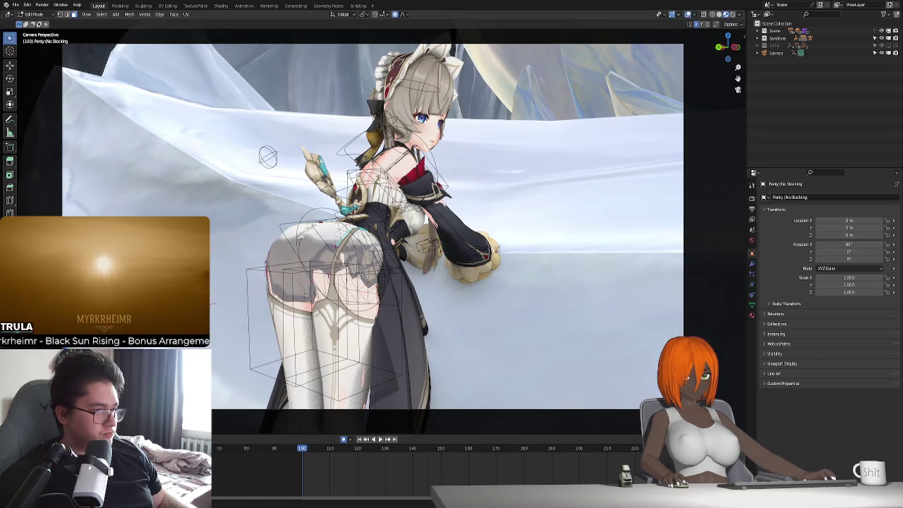
scroll(358, 273, up, 3)
key(g)
key(x)
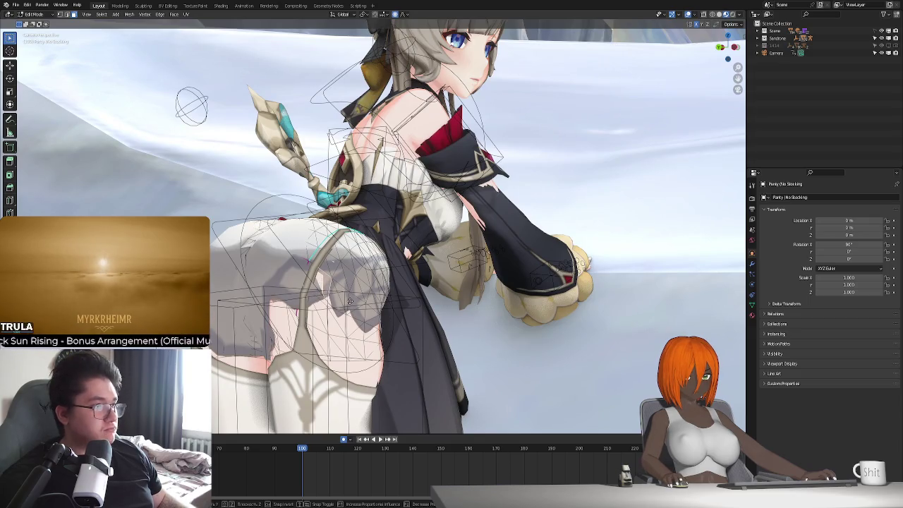
click(350, 301)
key(Tab)
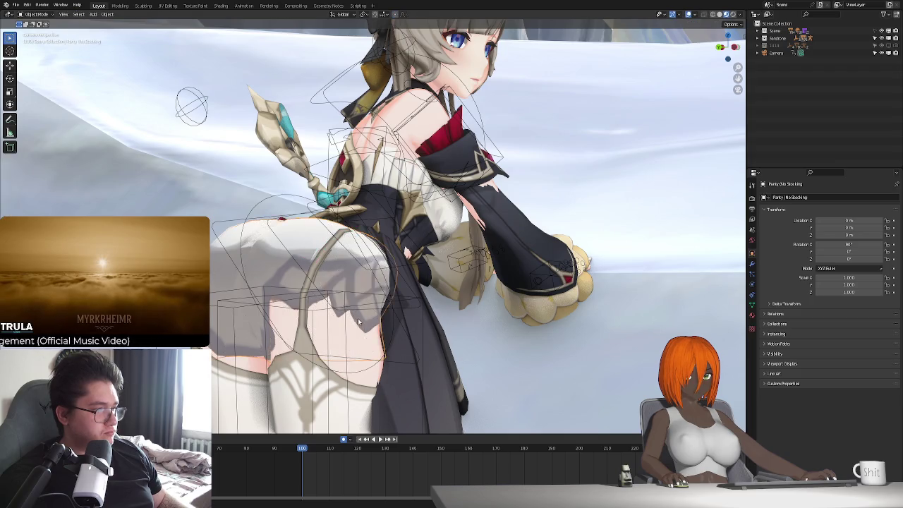
- Play the animation through the camera, stop at frame 152, and select the right hand IK control
key(KP_0)
key(space)
key(KP_0)
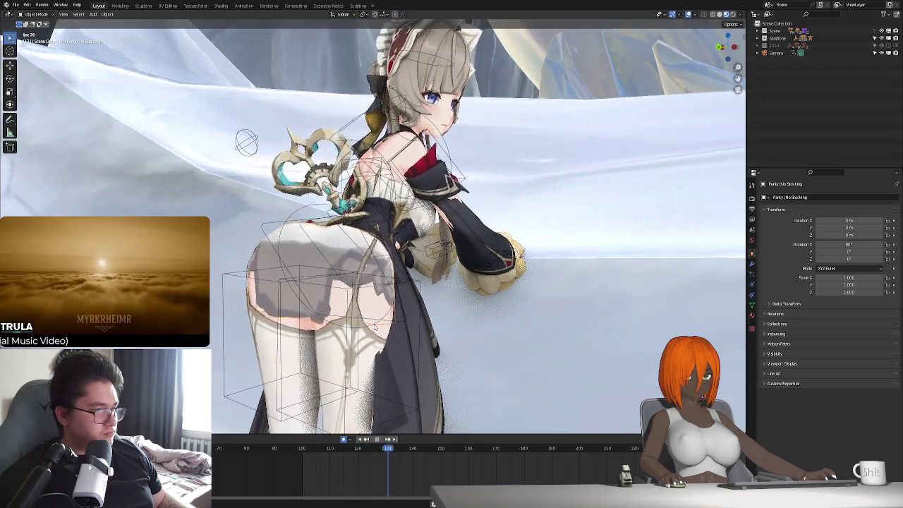
key(space)
key(n)
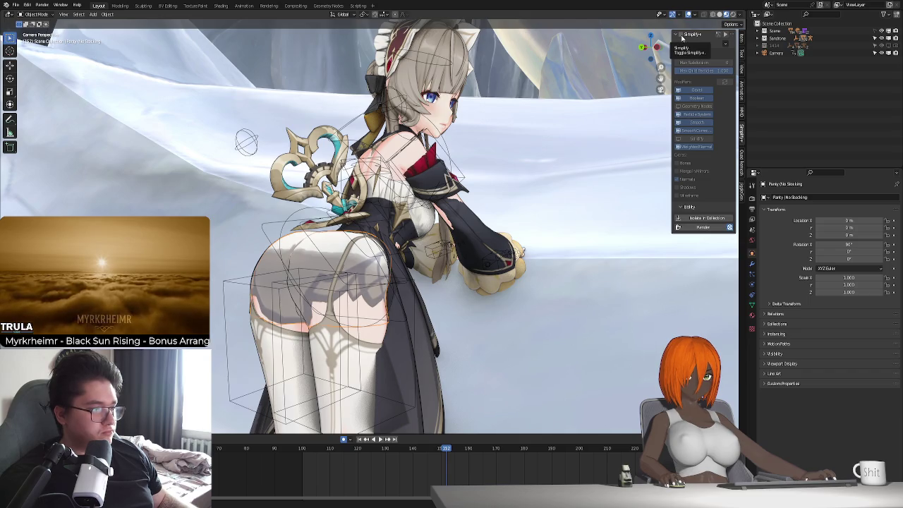
key(n)
key(space)
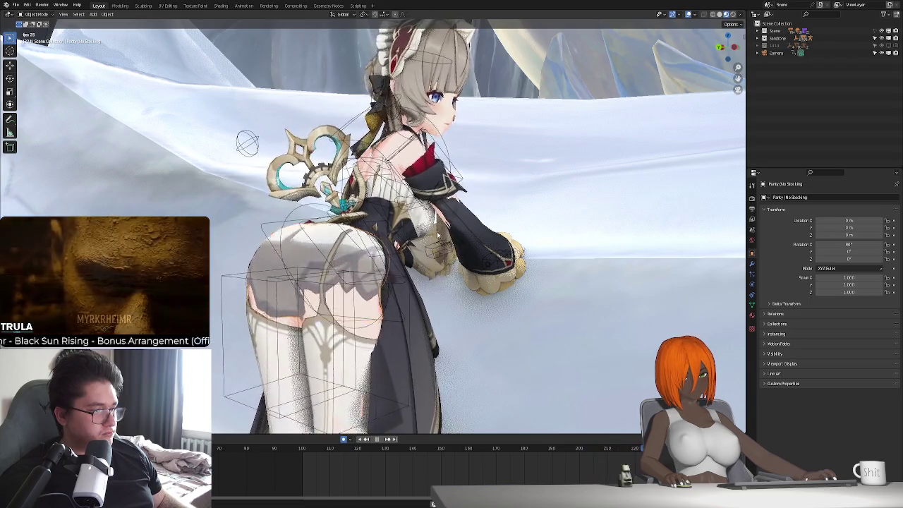
scroll(437, 235, down, 3)
scroll(436, 238, up, 1)
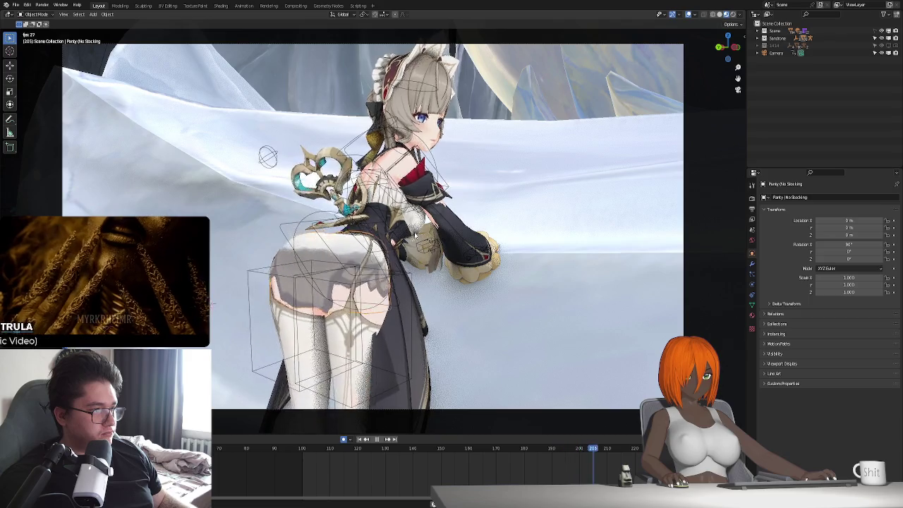
key(space)
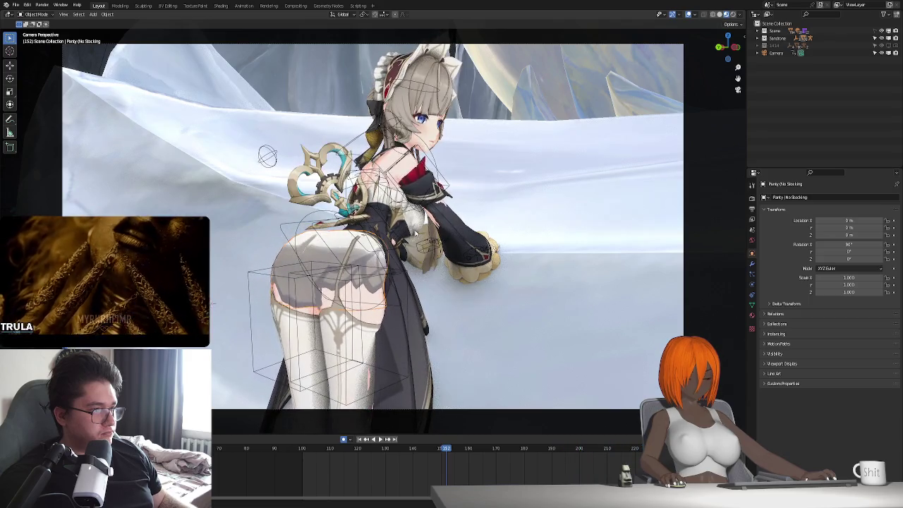
key(KP_0)
key(KP_0)
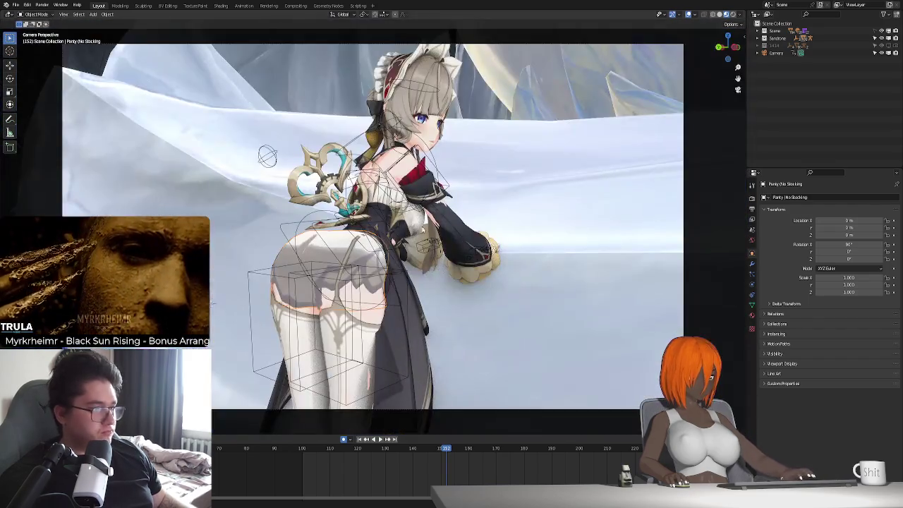
click(477, 255)
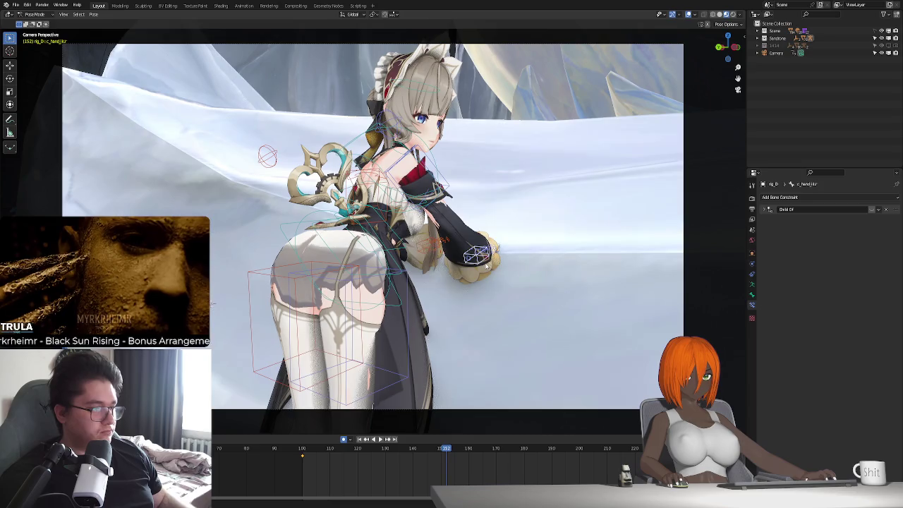
- At frame 100, move the right elbow pole target c_arms_pole.r
key(KP_Decimal)
scroll(484, 262, down, 3)
scroll(484, 262, down, 4)
mouse_move(484, 261)
middle_down()
mouse_move(370, 252)
mouse_move(427, 211)
middle_up()
click(449, 195)
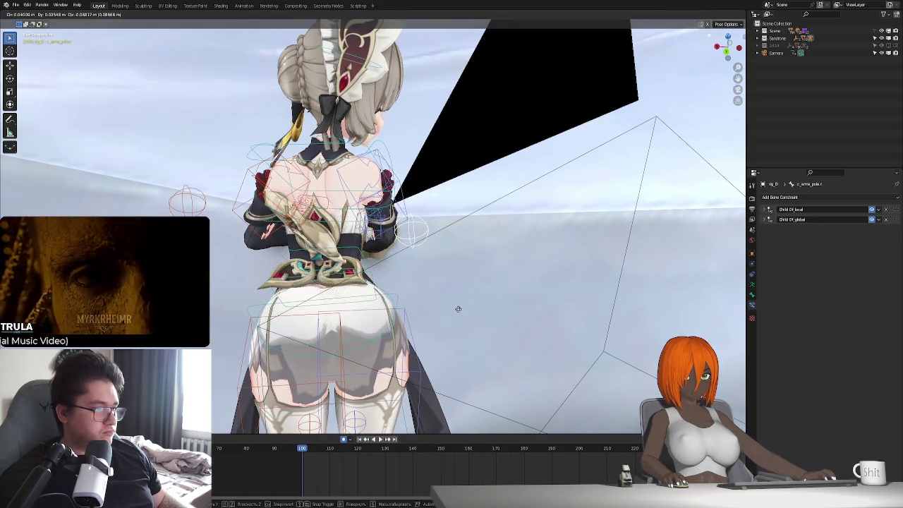
key(shift+Left)
mouse_move(425, 315)
middle_down()
mouse_move(396, 297)
mouse_move(432, 294)
middle_up()
key(KP_0)
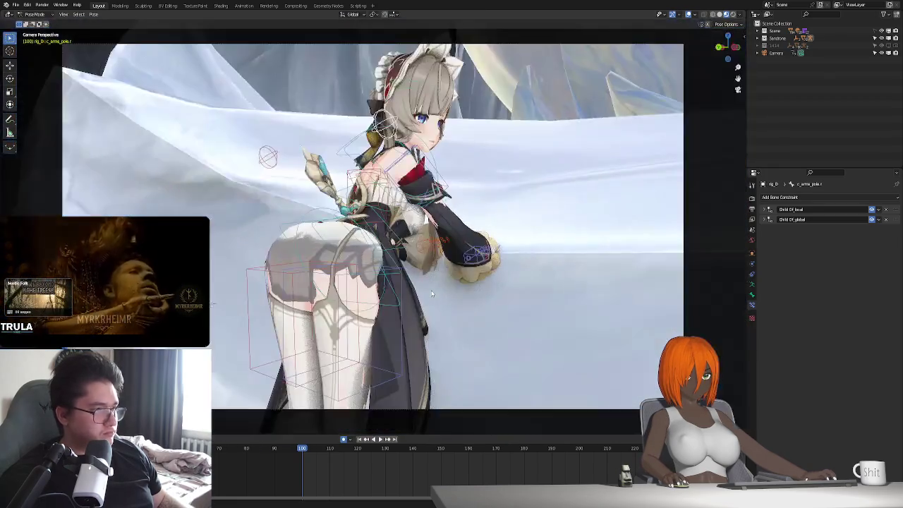
key(g)
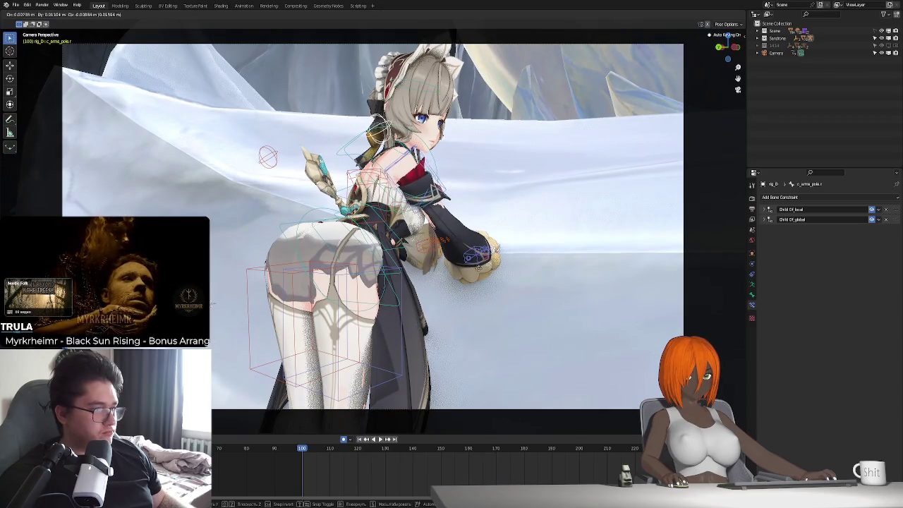
click(464, 280)
- Move the left elbow pole target c_arms_pole.l and play the animation through the camera
mouse_move(464, 280)
middle_down()
mouse_move(426, 336)
mouse_move(363, 261)
mouse_move(408, 270)
middle_up()
key(g)
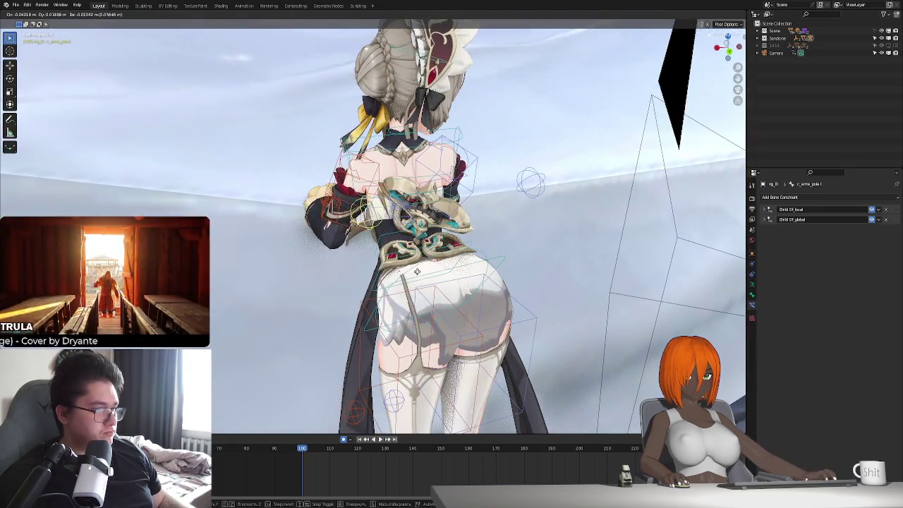
click(408, 270)
key(KP_0)
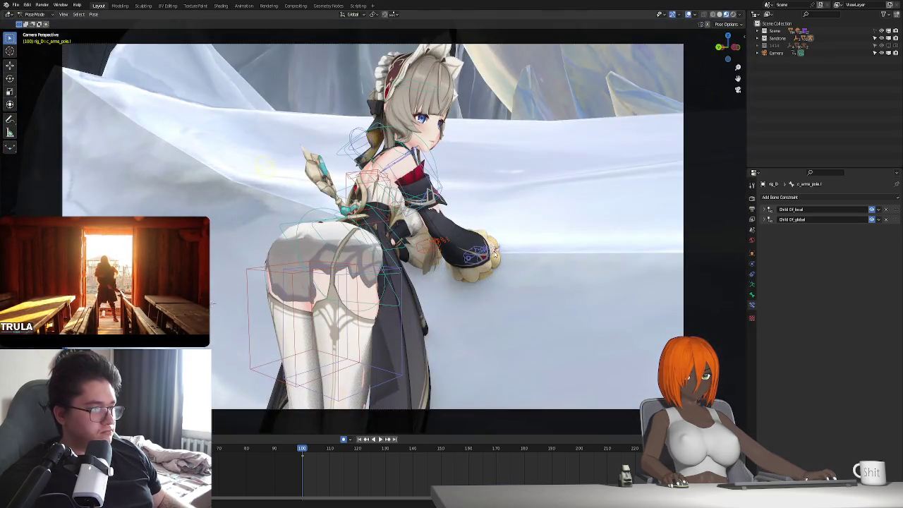
key(space)
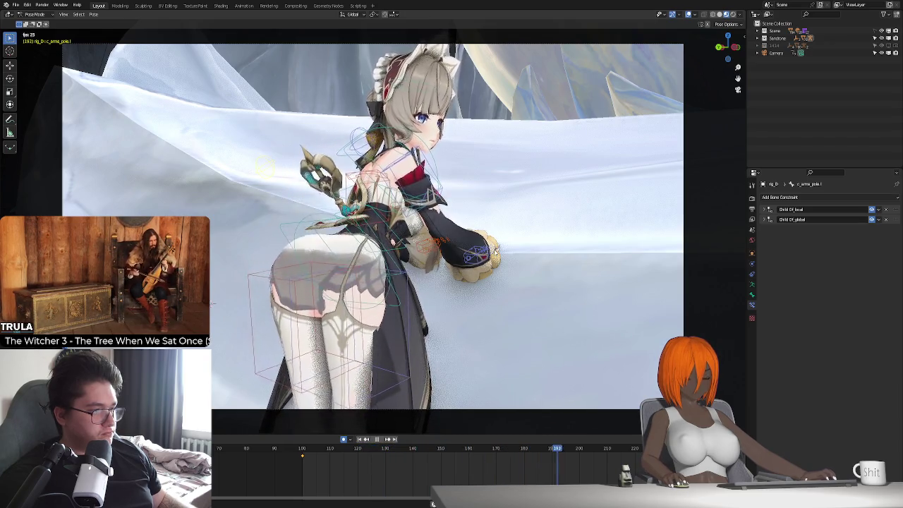
key(Escape)
click(398, 295)
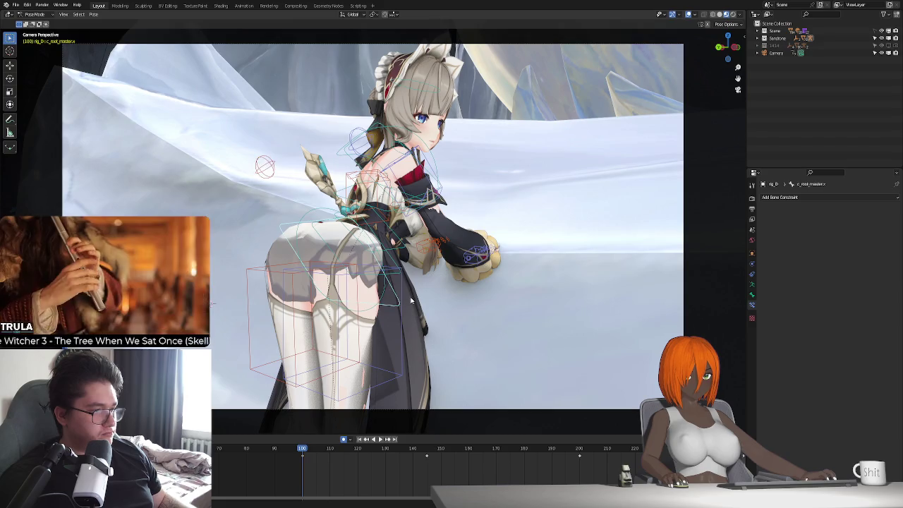
- Undo a mistaken Child Of constraint on the root bone and preview the animation
click(822, 197)
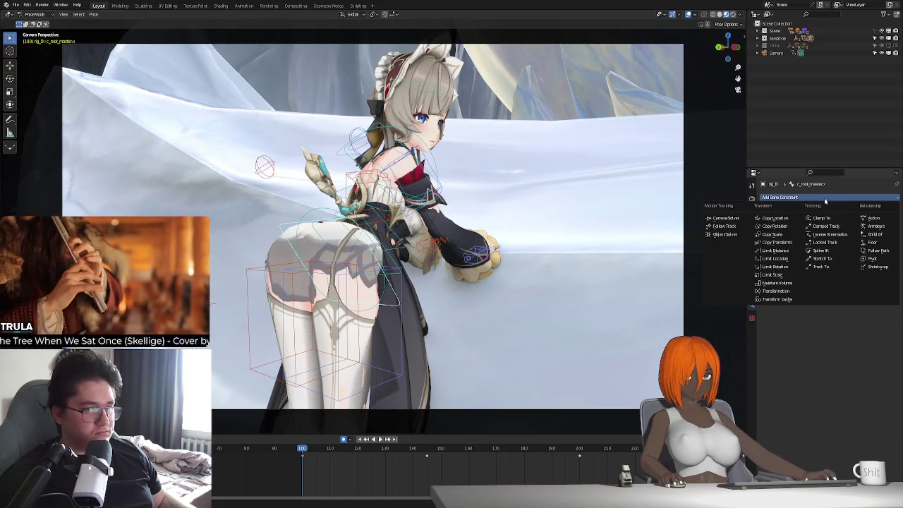
click(875, 234)
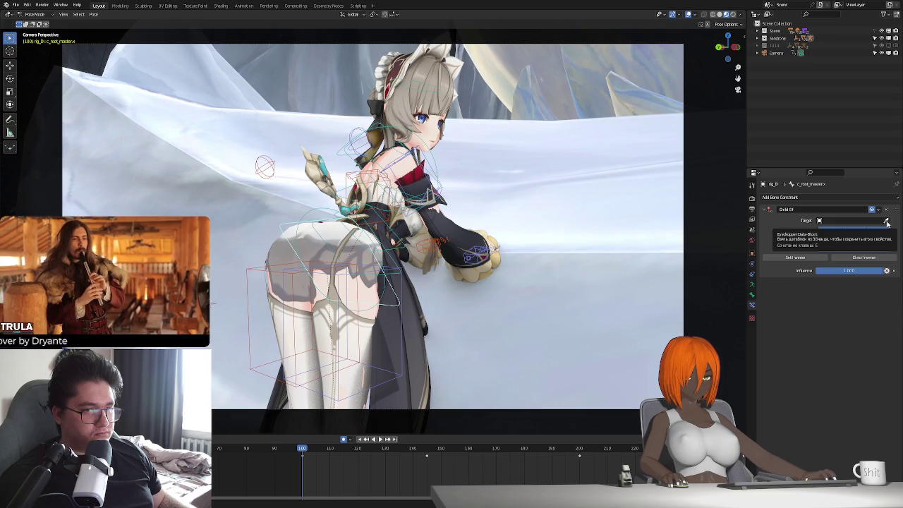
click(887, 221)
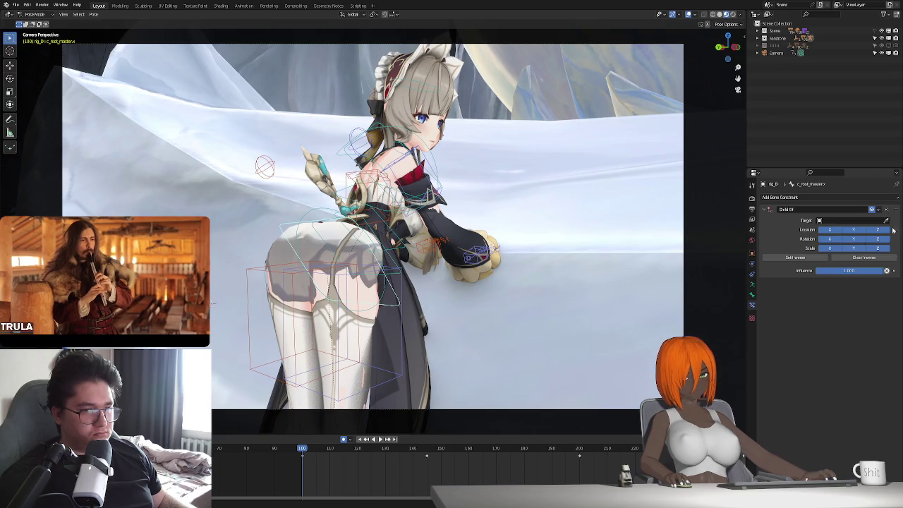
key(ctrl+z)
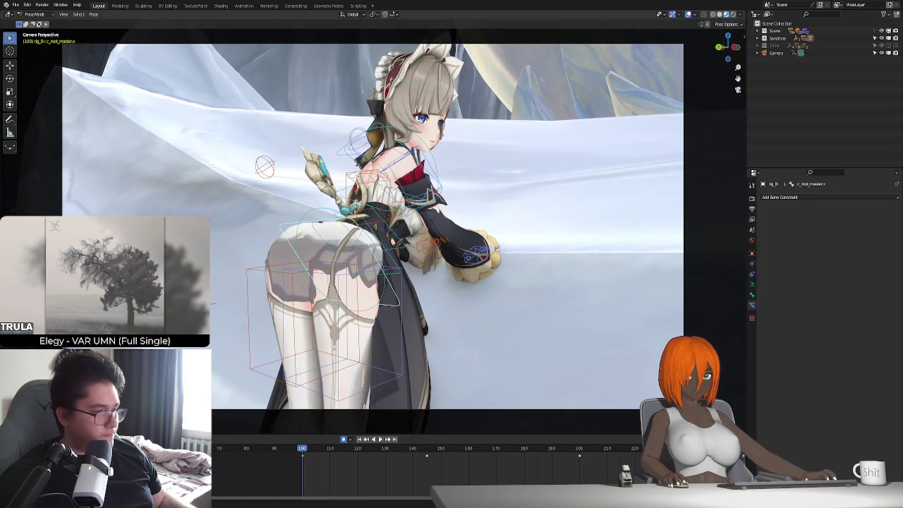
key(space)
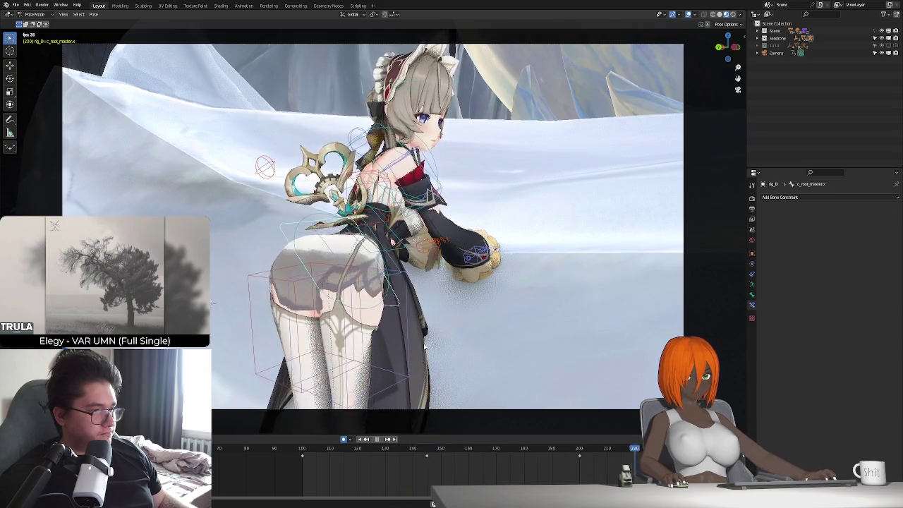
key(Escape)
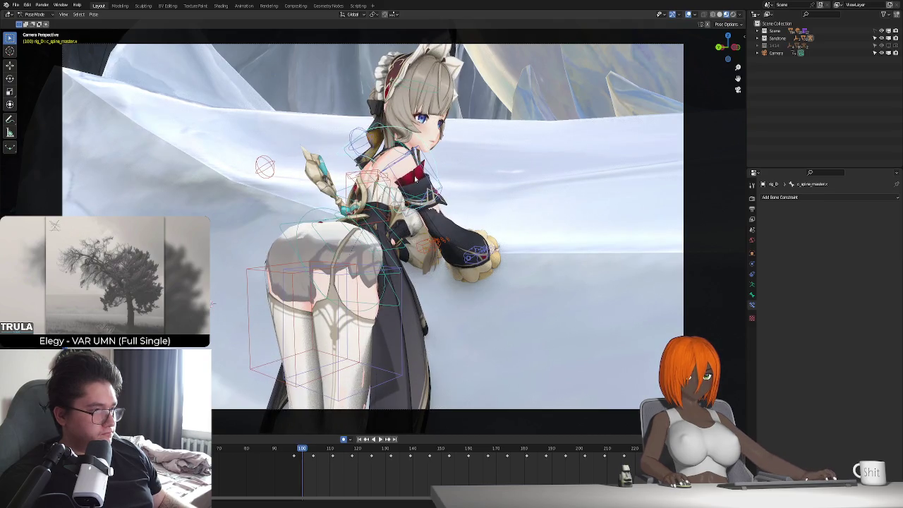
key(KP_0)
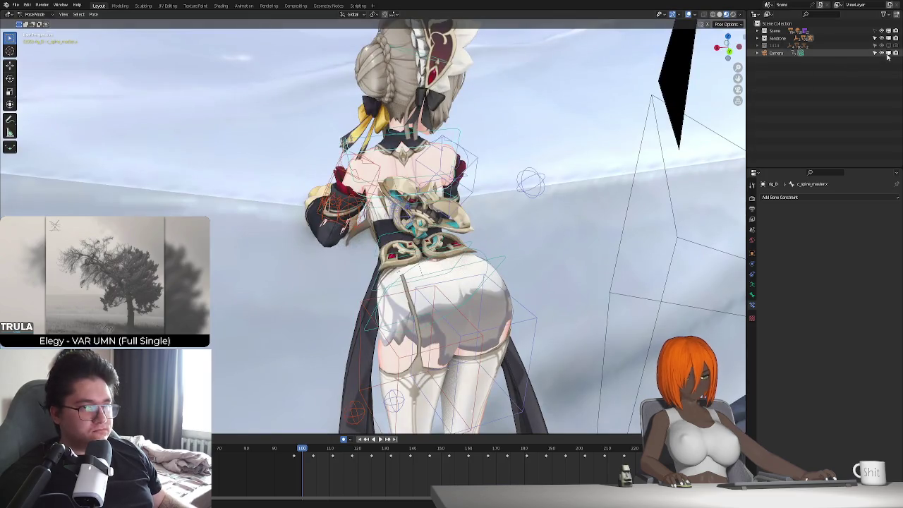
mouse_move(297, 212)
middle_down()
mouse_move(466, 213)
mouse_move(337, 241)
middle_up()
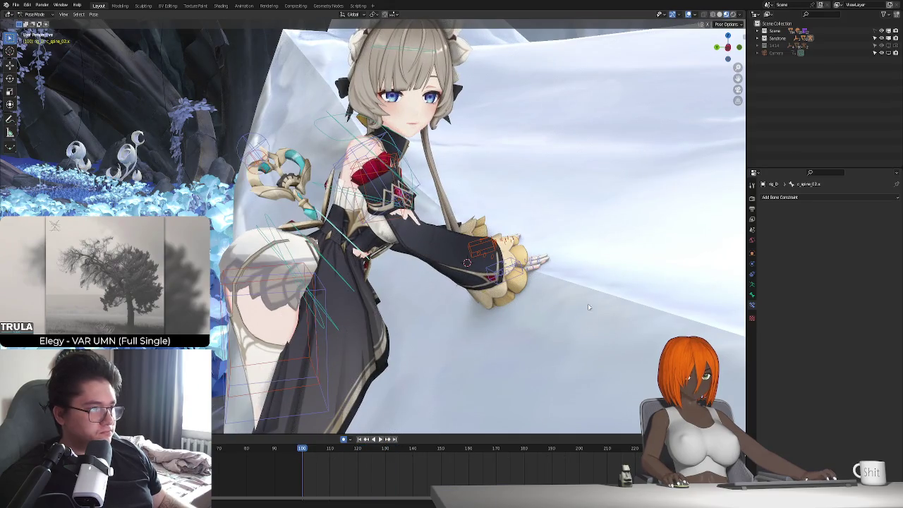
- Add a Child Of constraint to c_spine_02.x targeting rig_D bone c_root.x
click(800, 200)
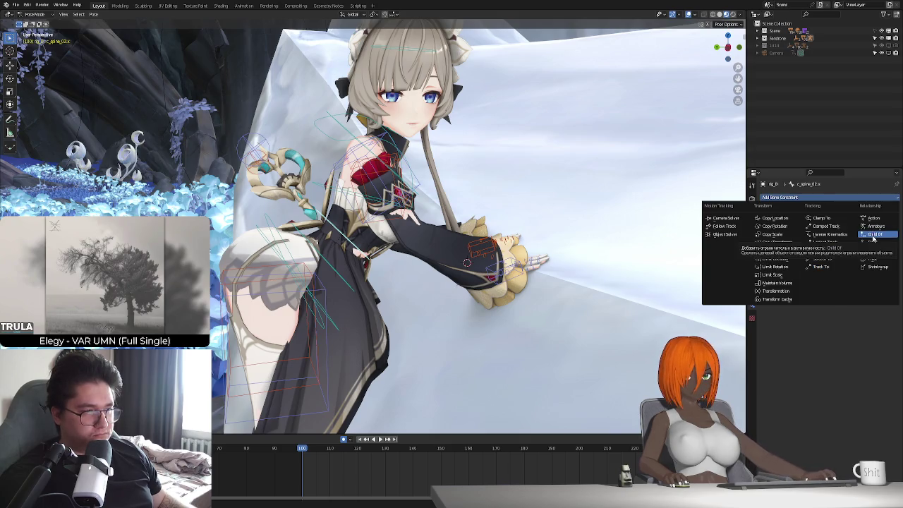
click(874, 236)
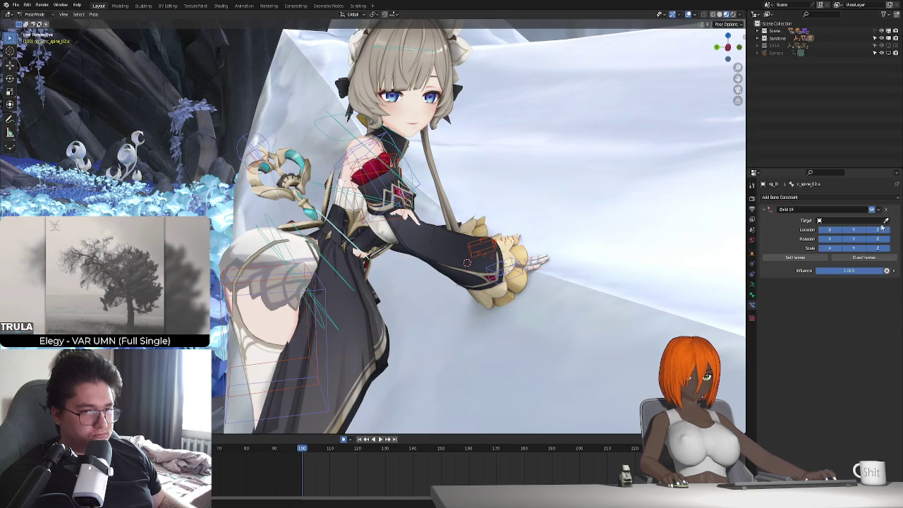
click(887, 221)
click(308, 297)
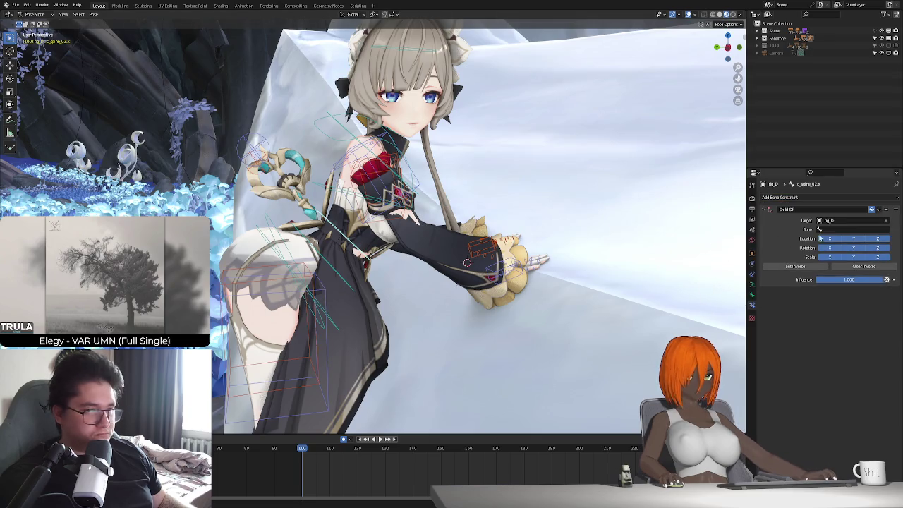
click(838, 229)
click(825, 262)
key(space)
key(Escape)
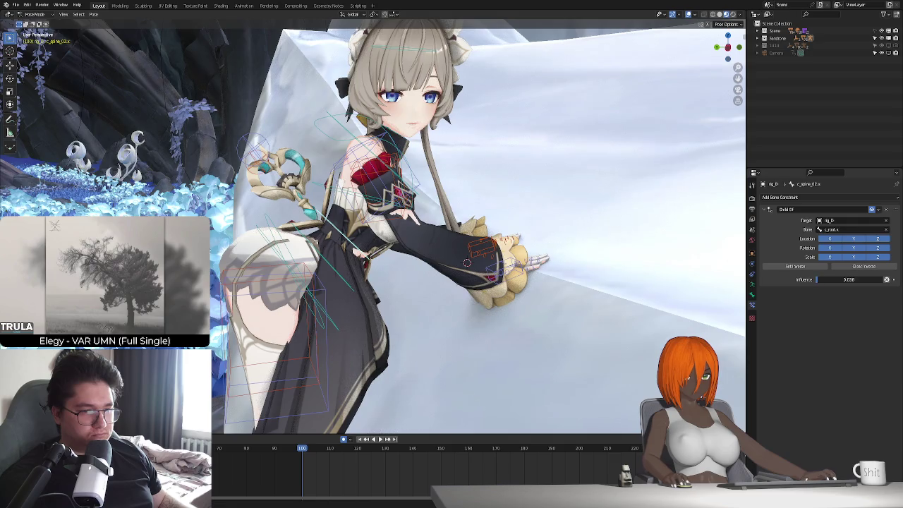
- Lower the Child Of influence to about 0.05 and play through the camera to check
key(space)
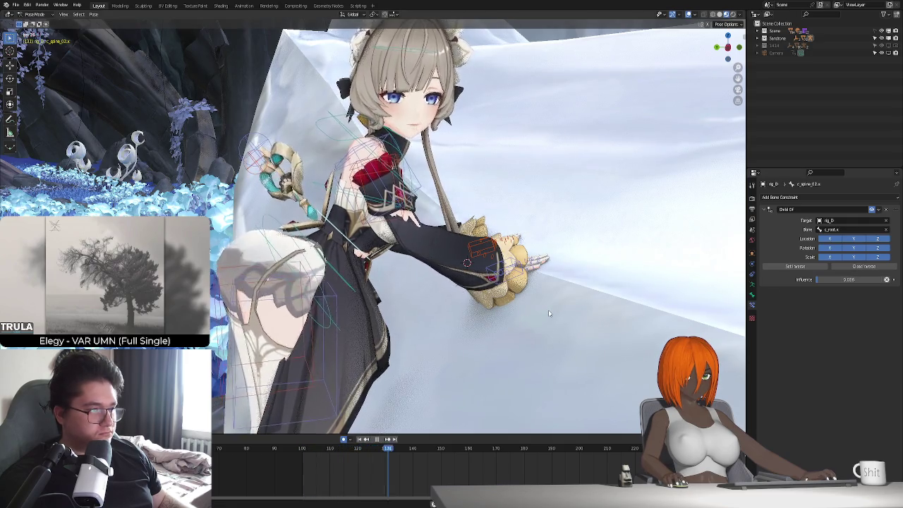
key(space)
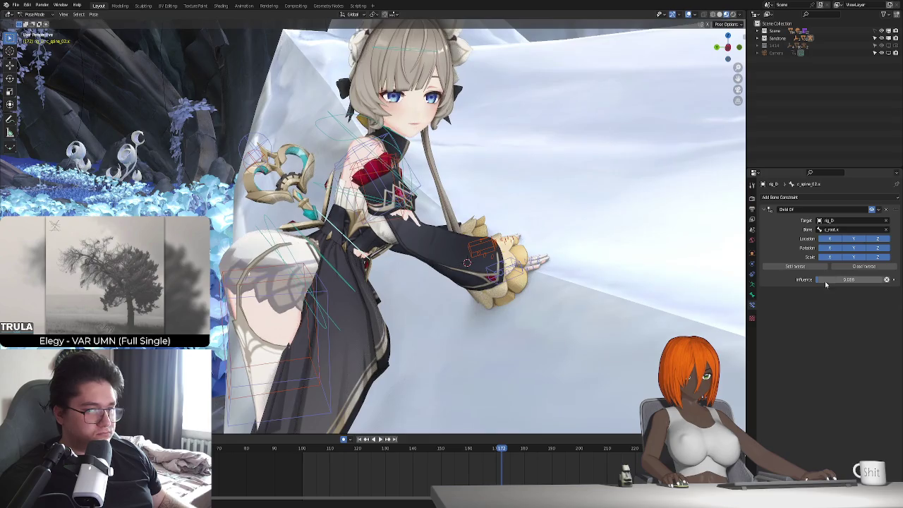
key(space)
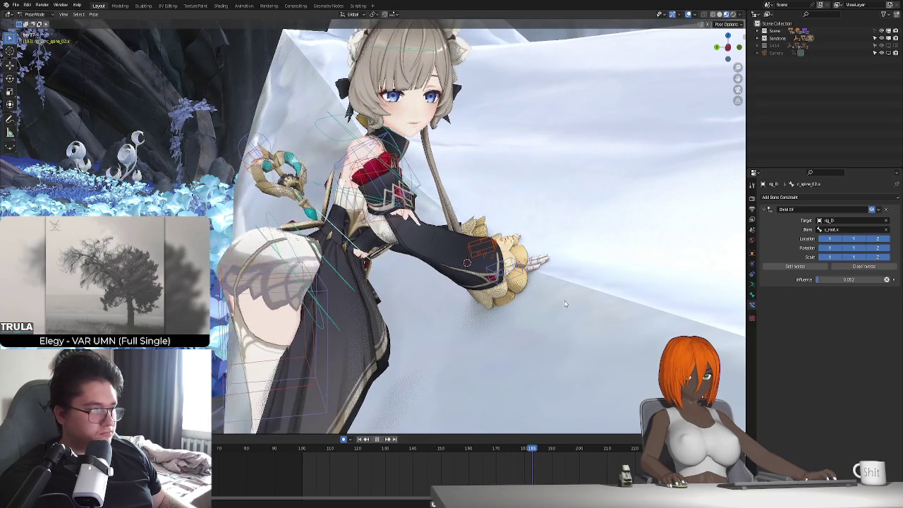
key(KP_0)
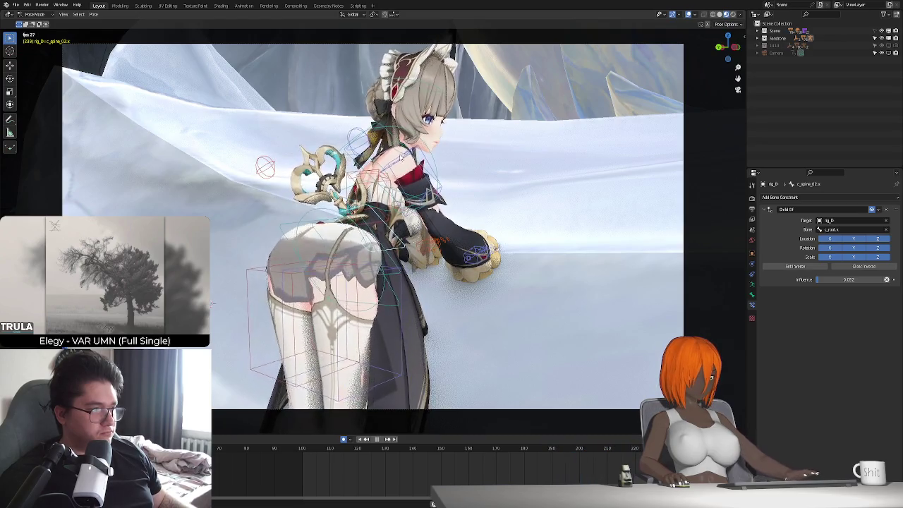
key(space)
click(400, 152)
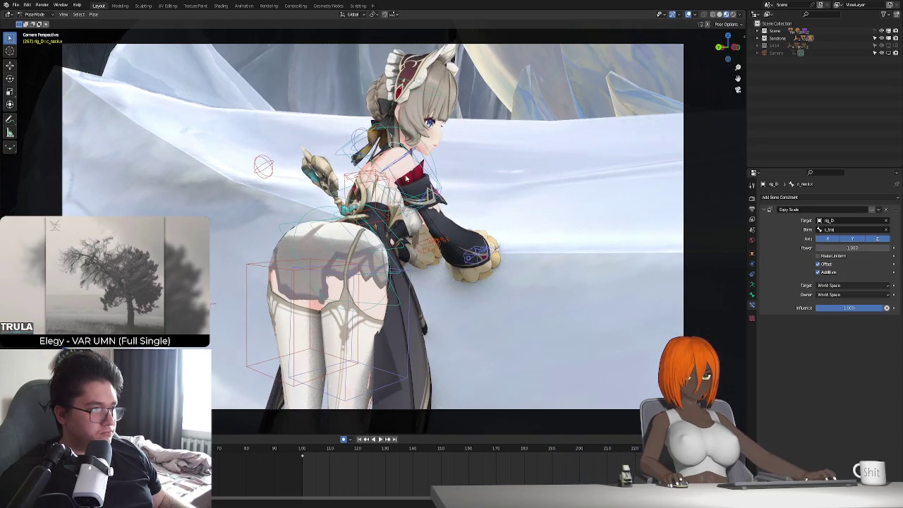
- At frame 100, rotate c_neck.x slightly around X to tilt the head, checking through the camera
key(space)
key(space)
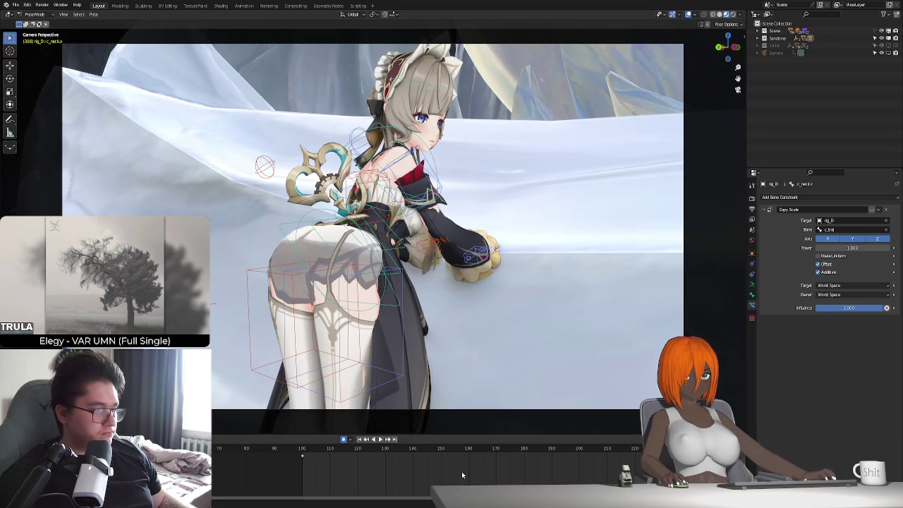
click(360, 440)
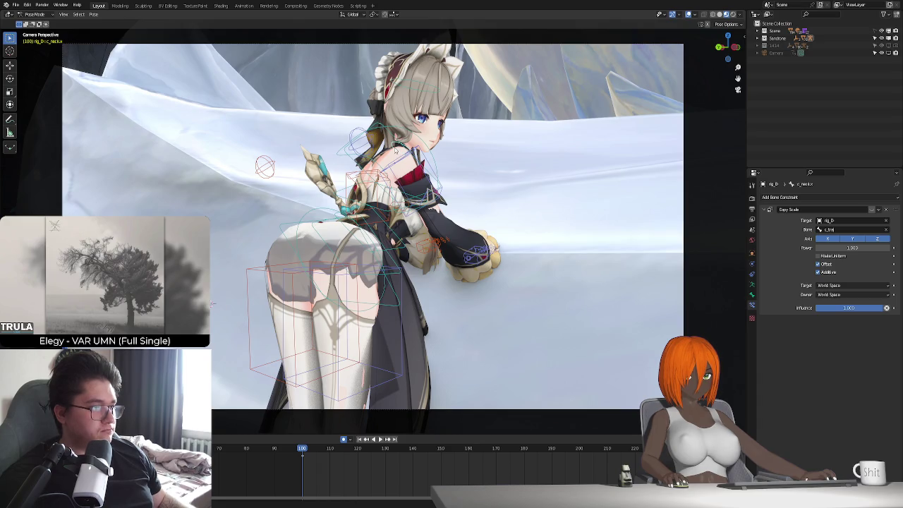
mouse_move(212, 304)
middle_down()
mouse_move(449, 222)
mouse_move(433, 223)
mouse_move(426, 266)
middle_up()
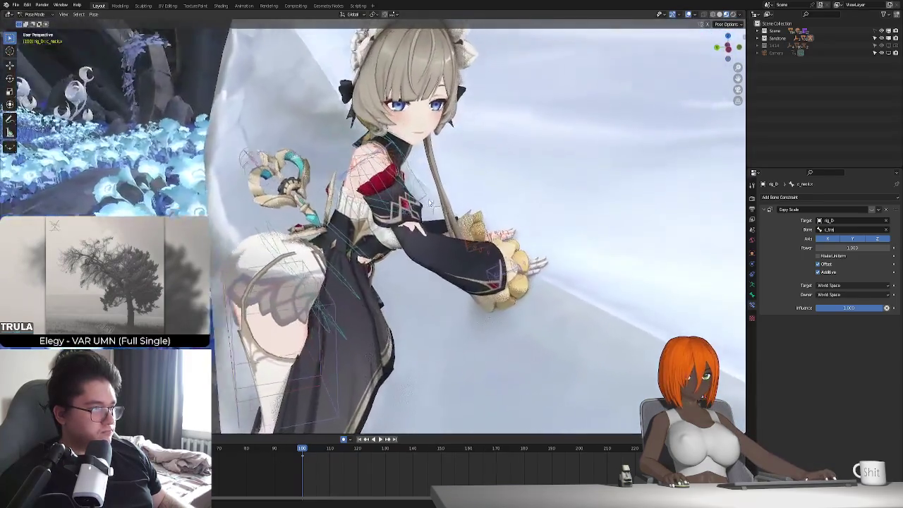
key(r)
key(x)
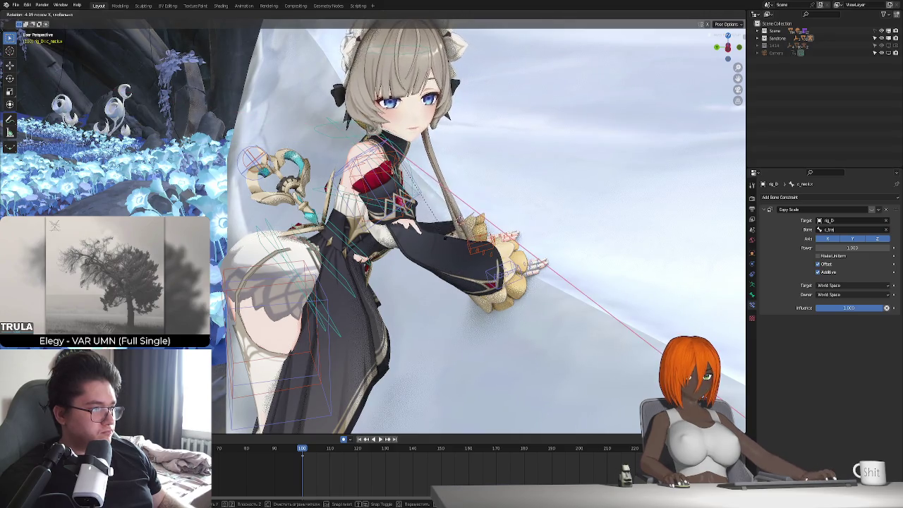
click(449, 242)
key(KP_0)
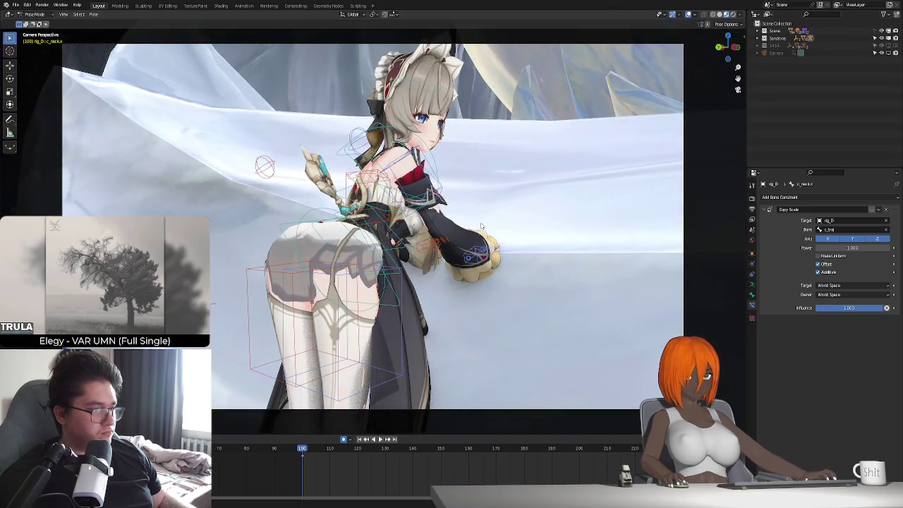
key(KP_0)
middle_drag(482, 226, 416, 273)
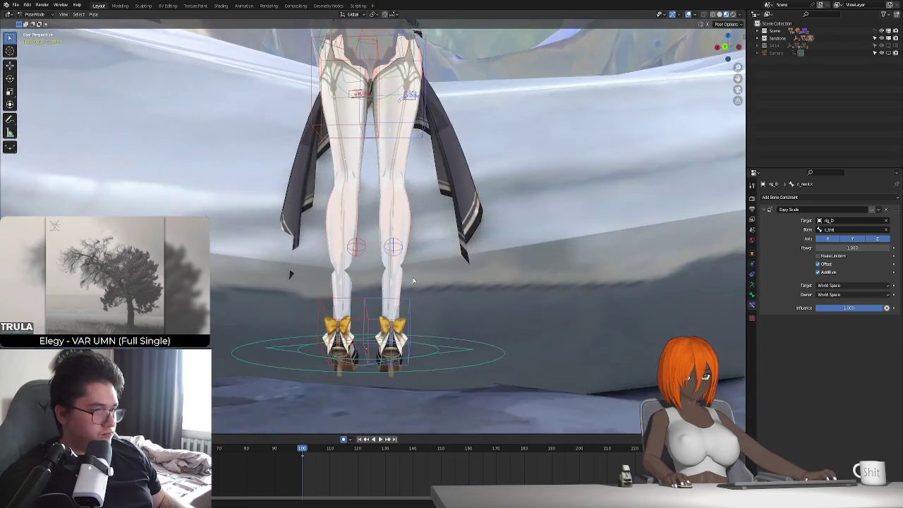
- Shift the right foot control c_foot_ik.r sideways along the X axis
click(407, 311)
middle_drag(406, 310, 426, 339)
key(g)
key(x)
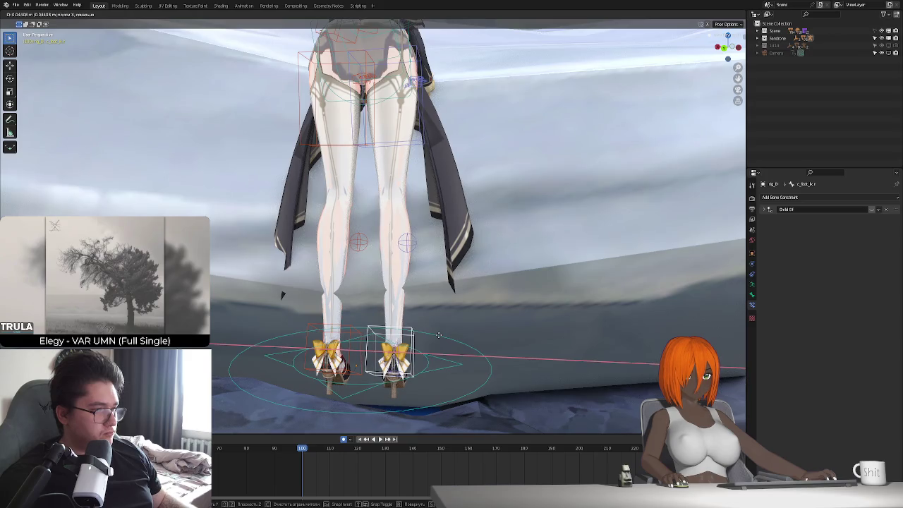
click(452, 332)
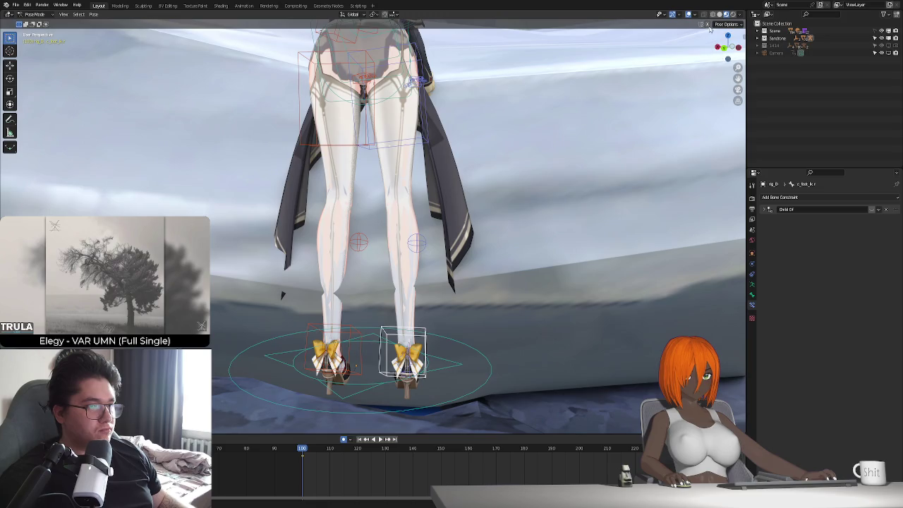
- Move the right foot along Z, then play the animation through the camera to review
key(g)
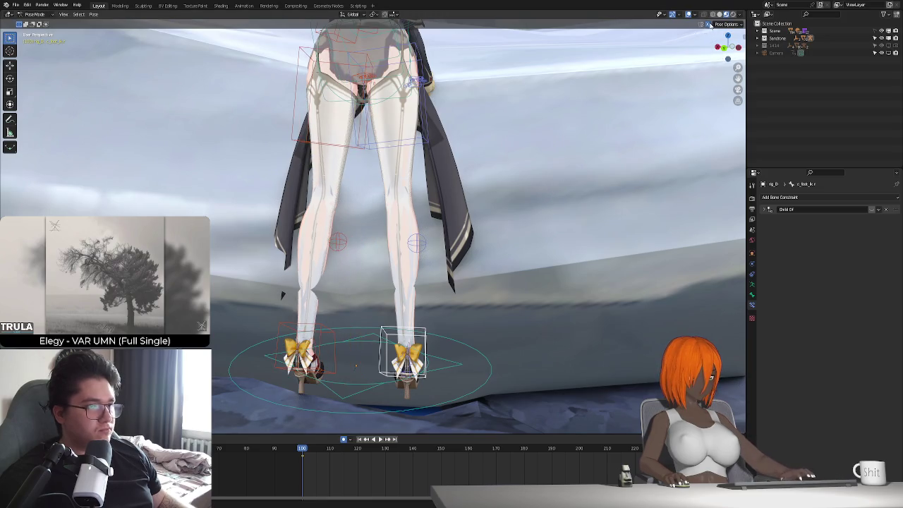
key(z)
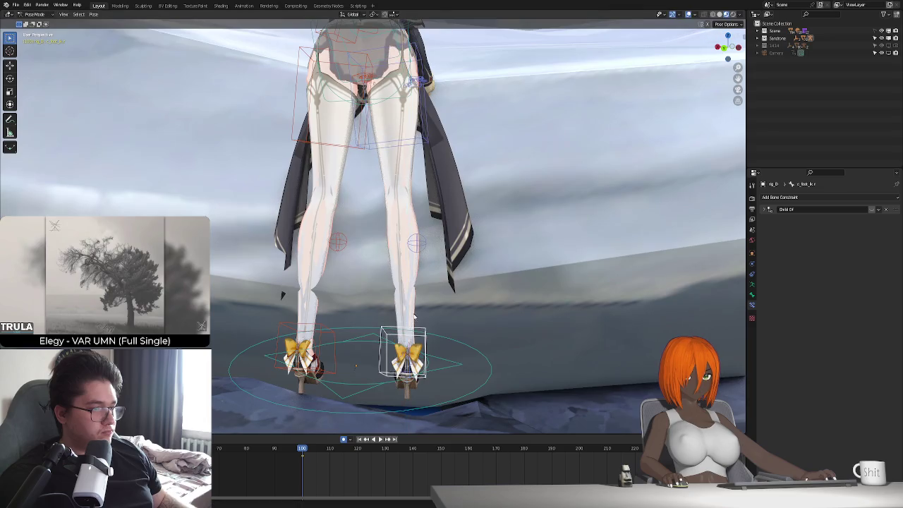
click(535, 209)
key(KP_0)
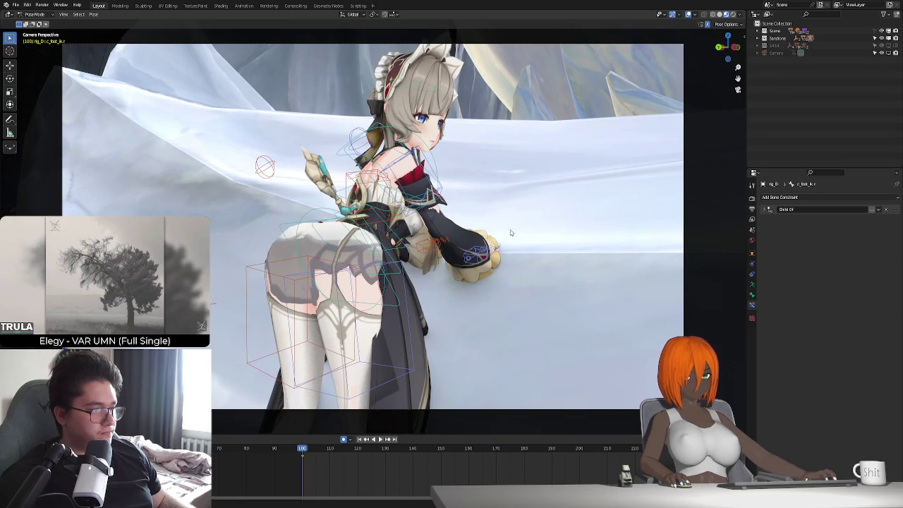
key(space)
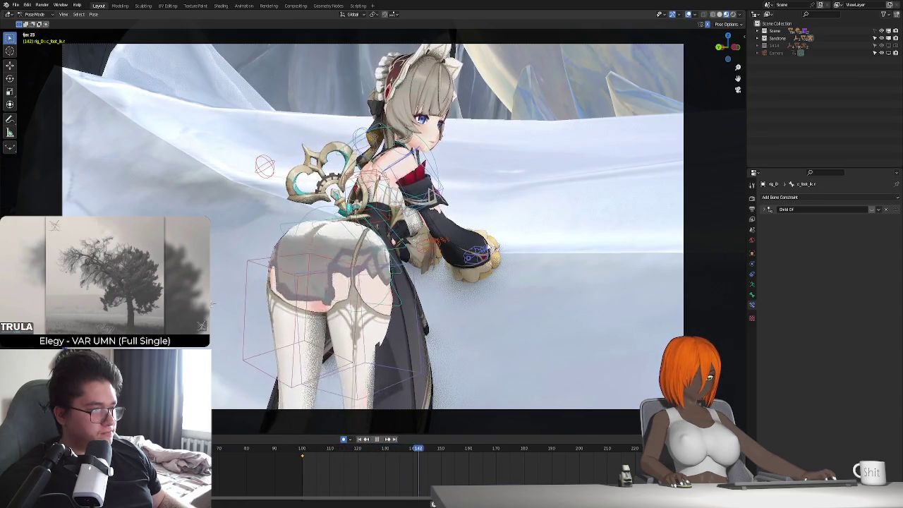
key(Escape)
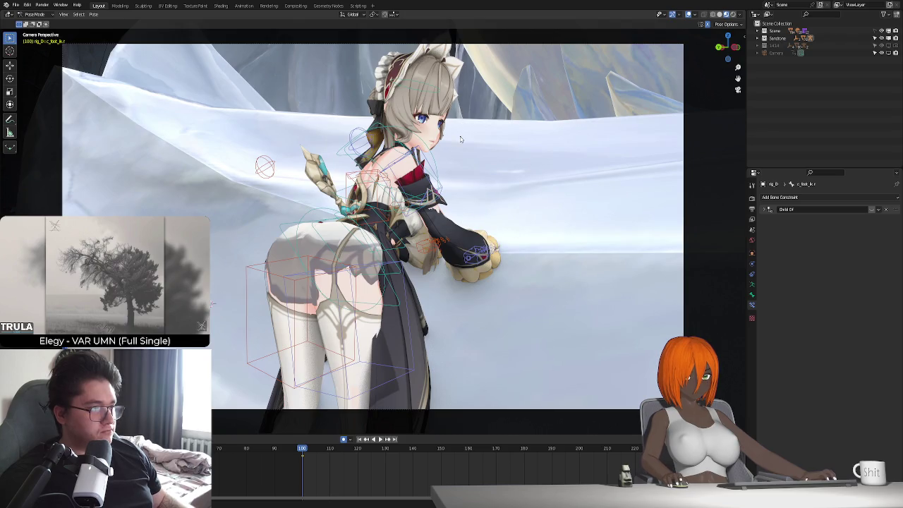
- Rotate the c_spine_02.x bone about 2.5° around X and view it through the camera
click(421, 140)
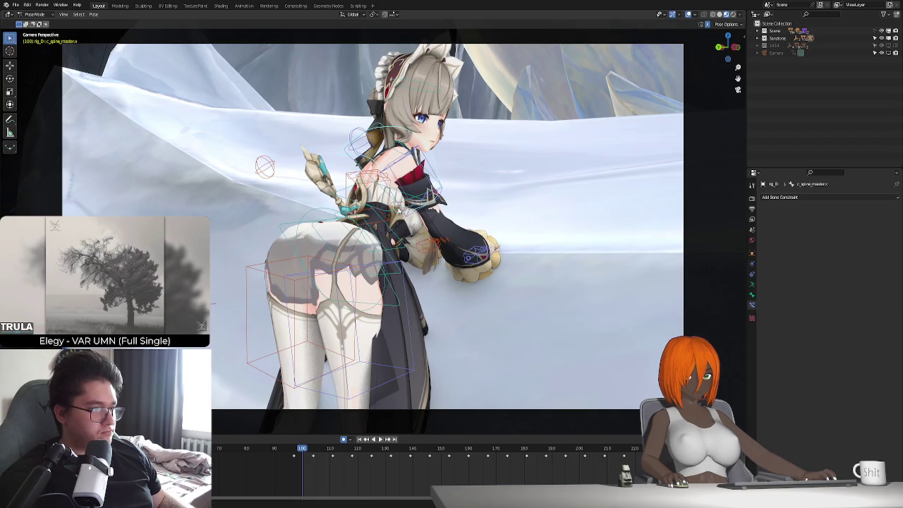
mouse_move(387, 210)
middle_down()
mouse_move(410, 256)
mouse_move(395, 212)
middle_up()
click(399, 137)
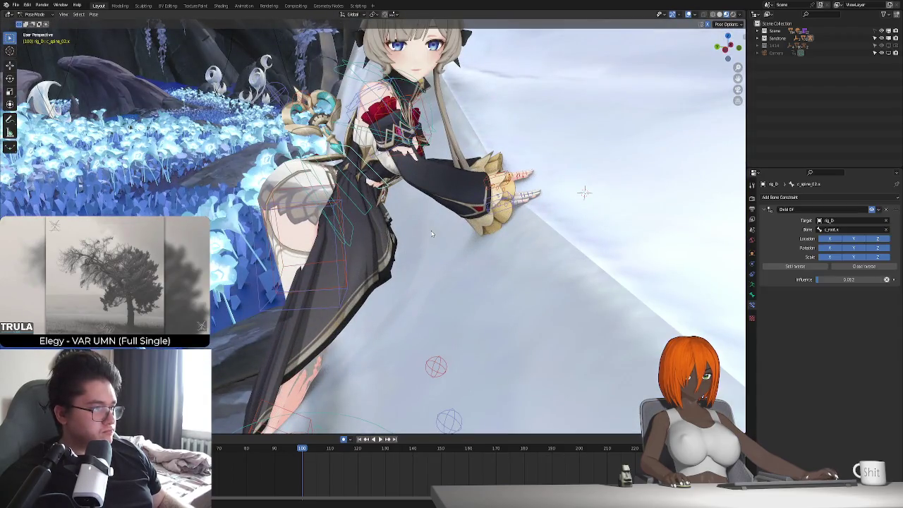
middle_drag(398, 138, 479, 298)
key(r)
key(x)
key(x)
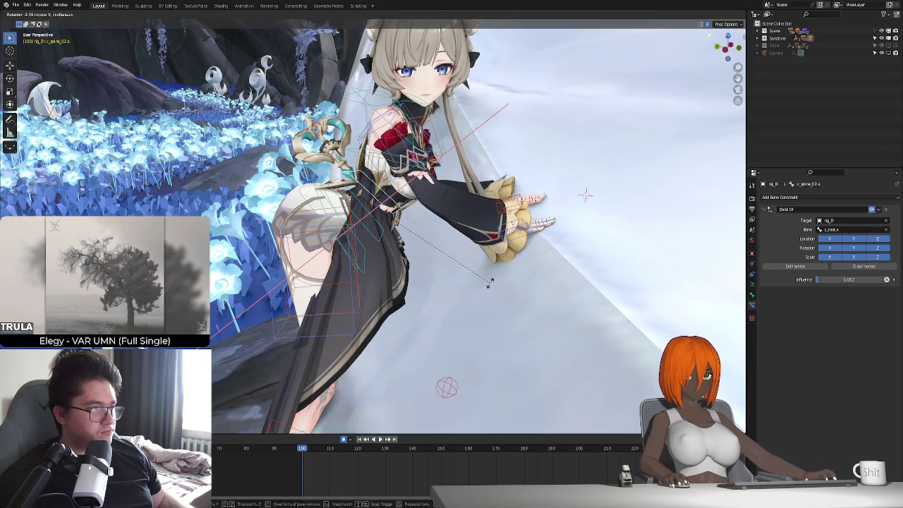
click(491, 284)
key(KP_0)
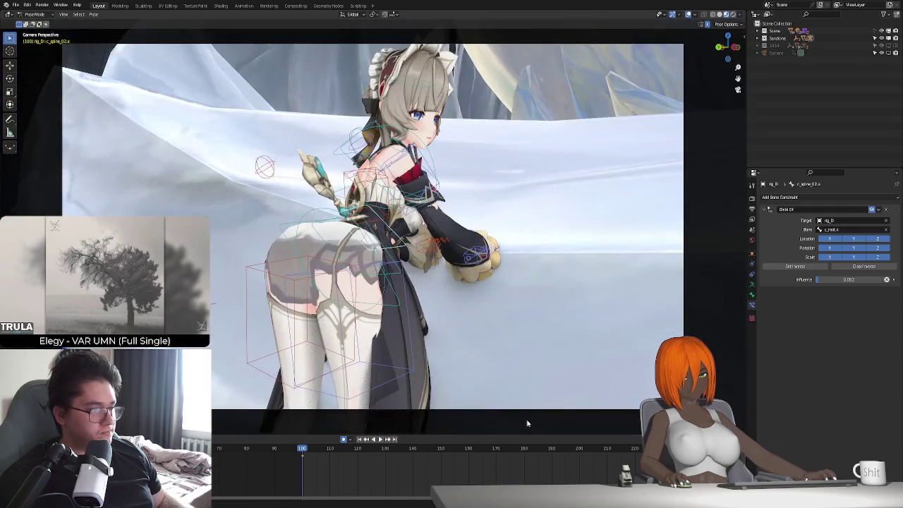
- Preview the animation from frame 260 through to the end
scroll(590, 465, down, 3)
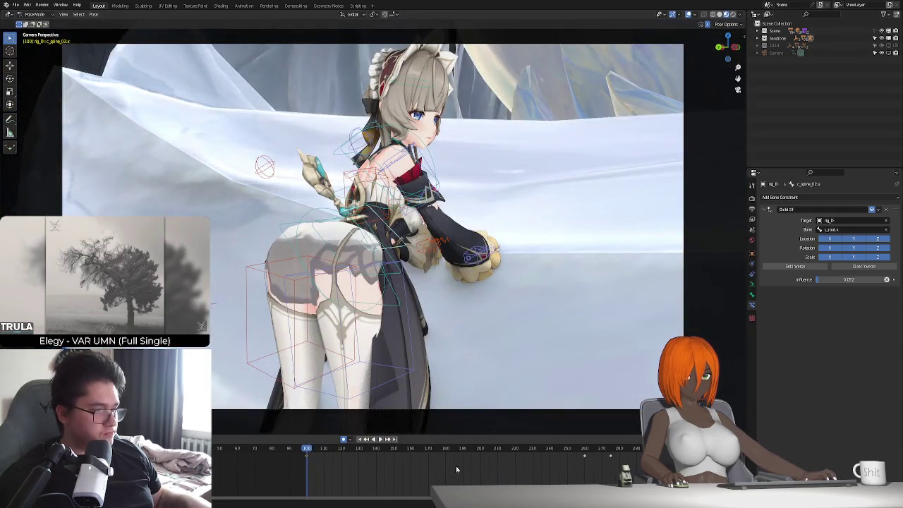
click(585, 449)
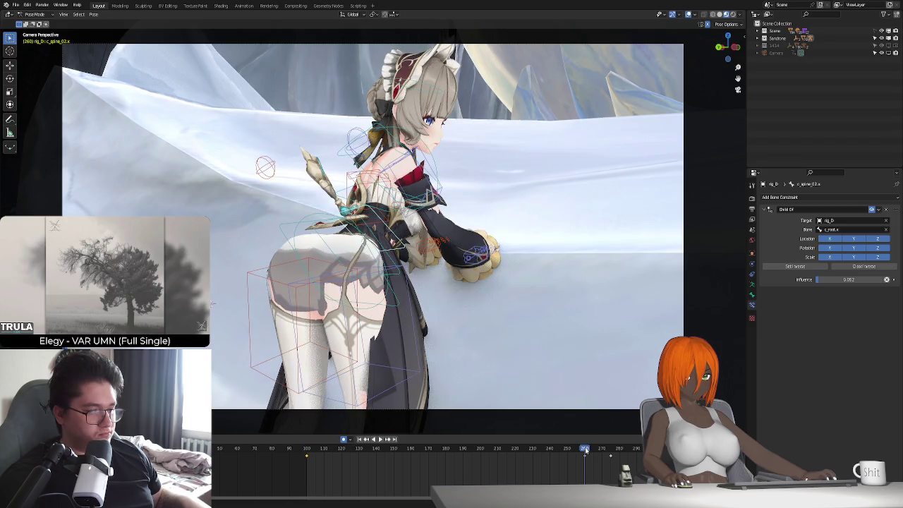
key(space)
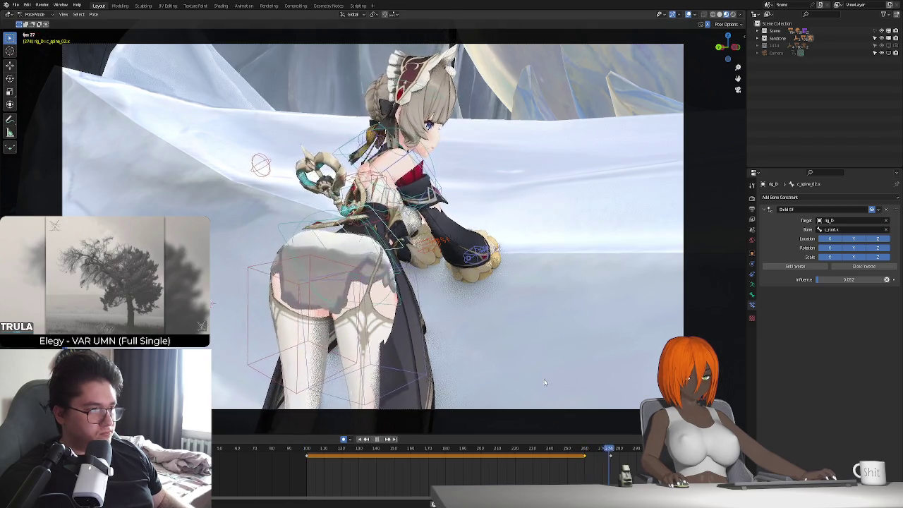
key(space)
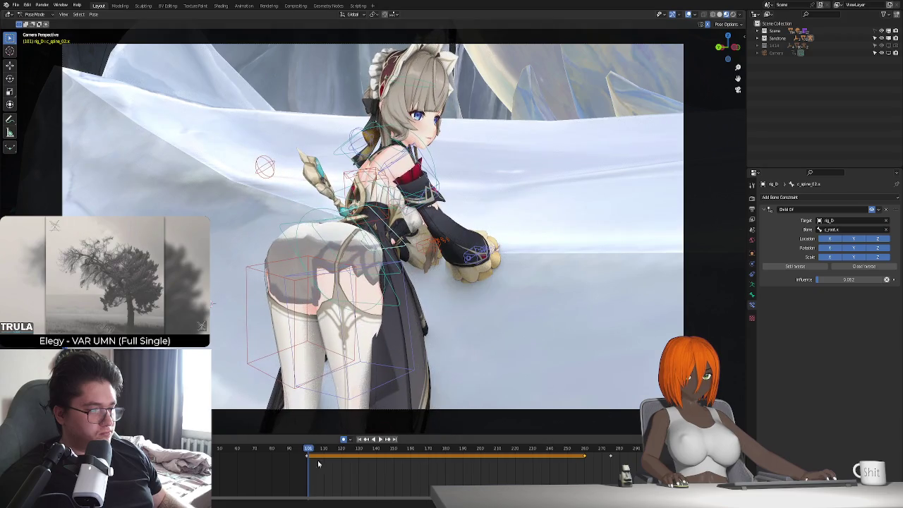
key(shift+Right)
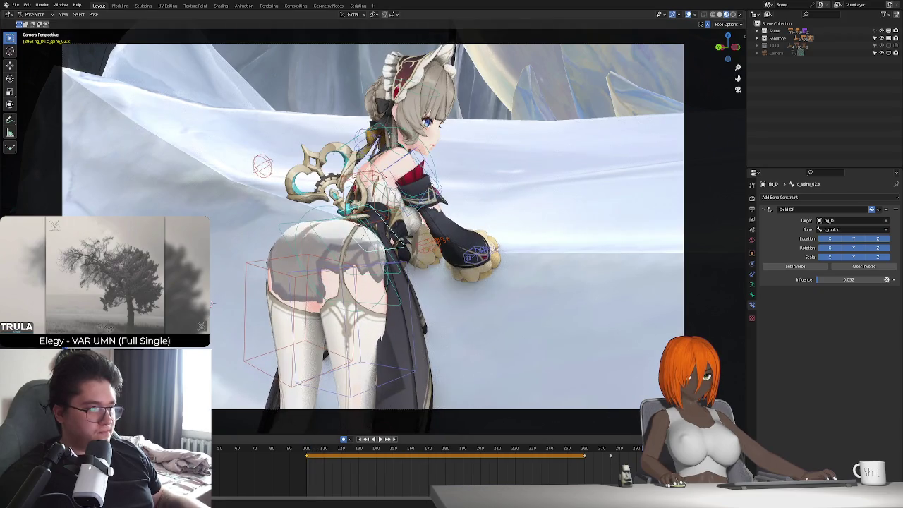
key(space)
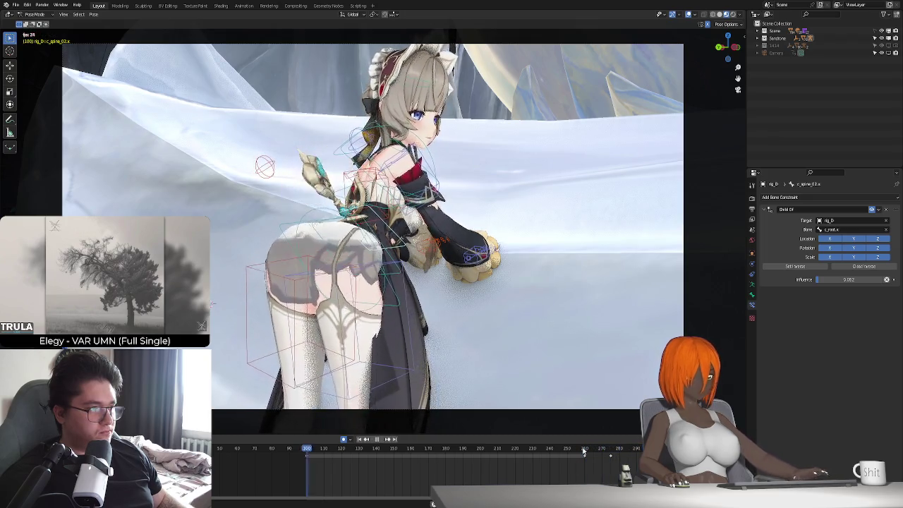
- At frame 275, rotate the spine bone around X and play back to check the lean
click(585, 451)
drag(585, 451, 611, 452)
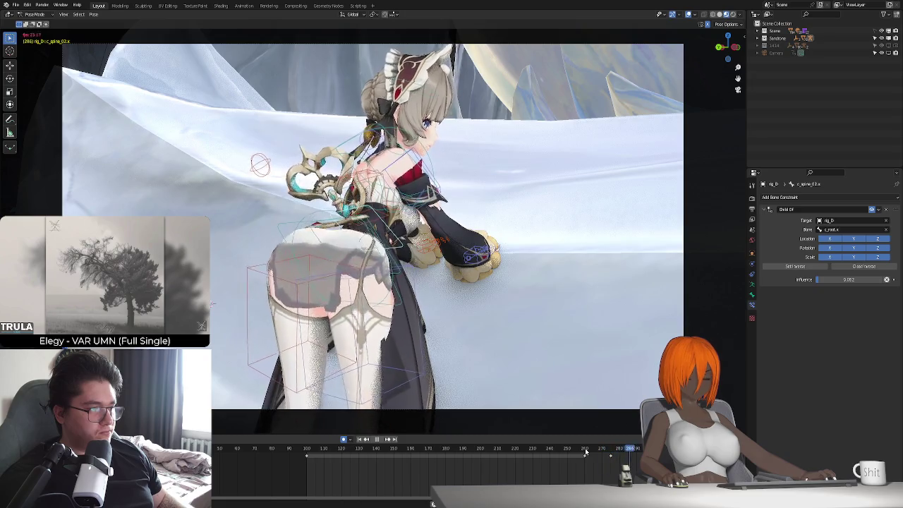
key(r)
key(x)
key(x)
key(x)
key(x)
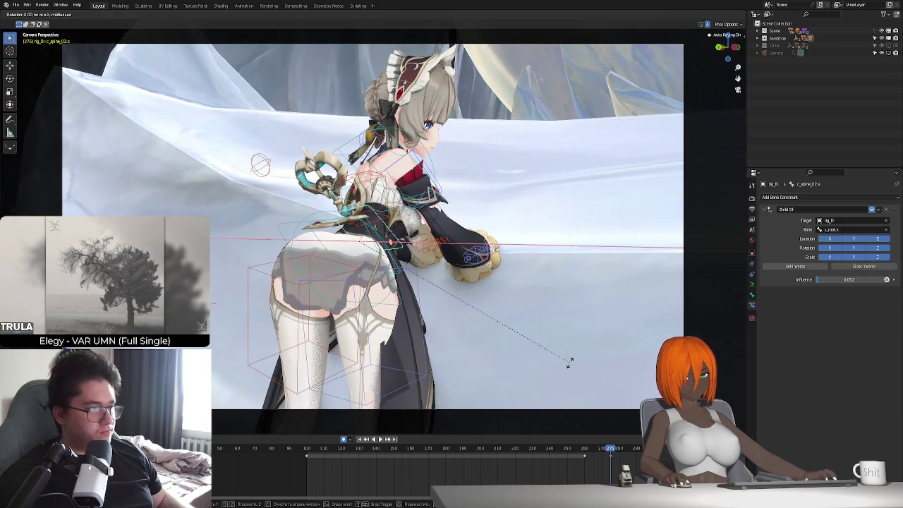
click(574, 357)
key(space)
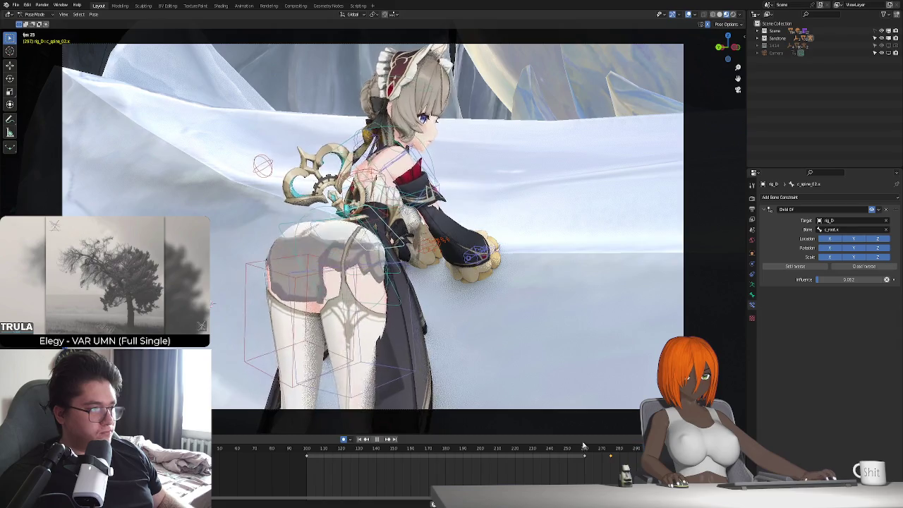
key(Escape)
click(752, 199)
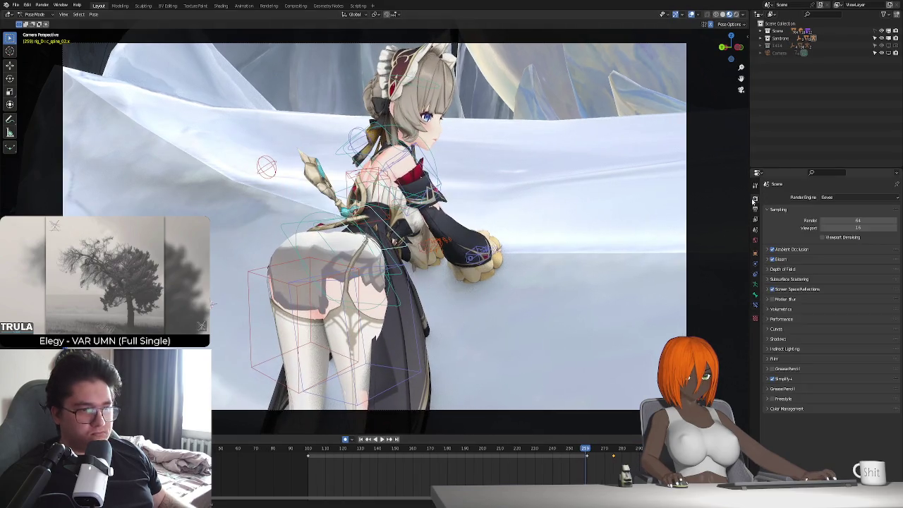
- Set the output frame rate to 30 fps and PNG compression to 10%
click(756, 219)
click(842, 266)
click(843, 303)
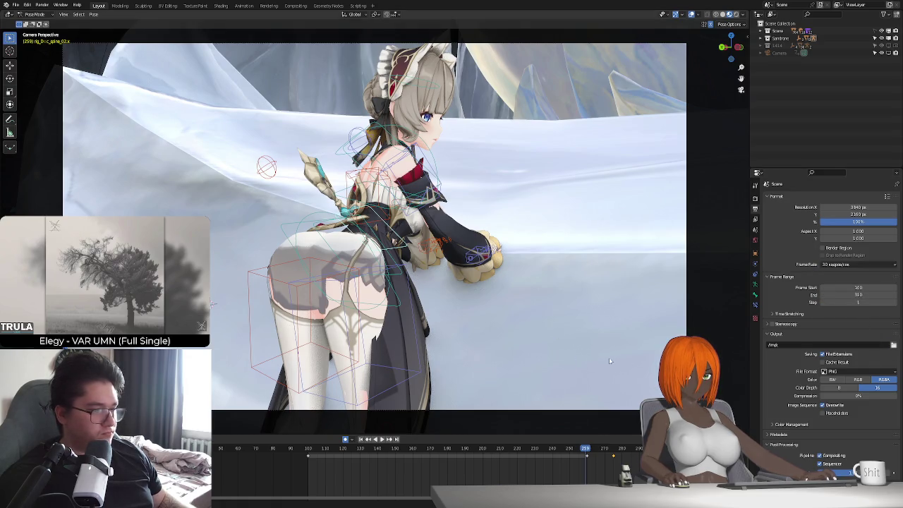
click(853, 397)
text(10)
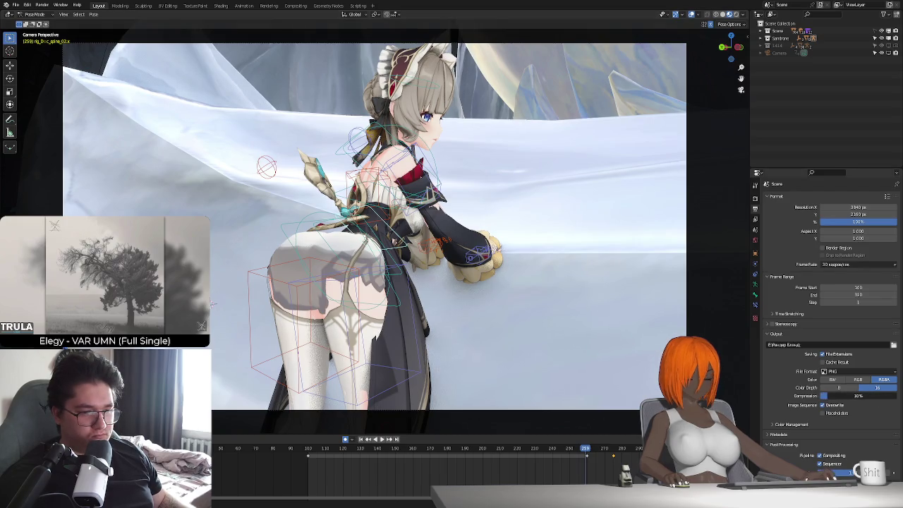
key(Return)
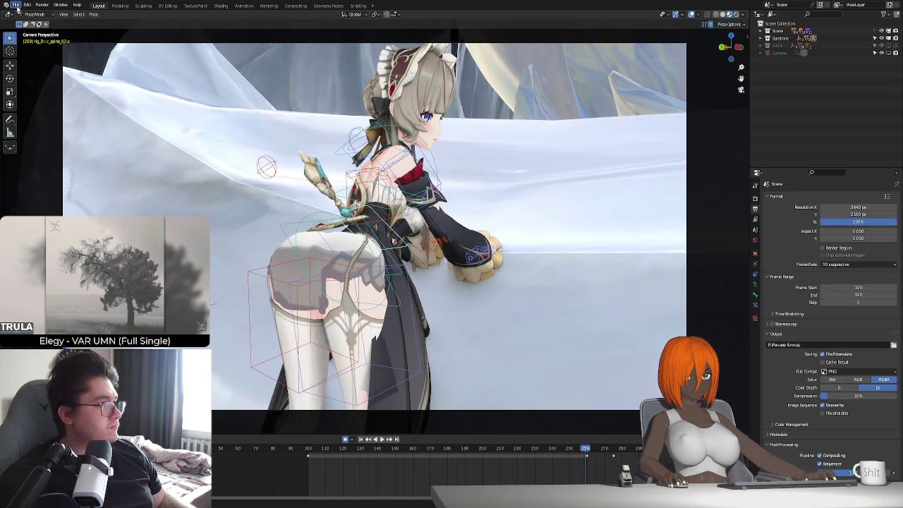
- Drag the Sandrone_booty.blend file into the scene
click(15, 5)
click(35, 71)
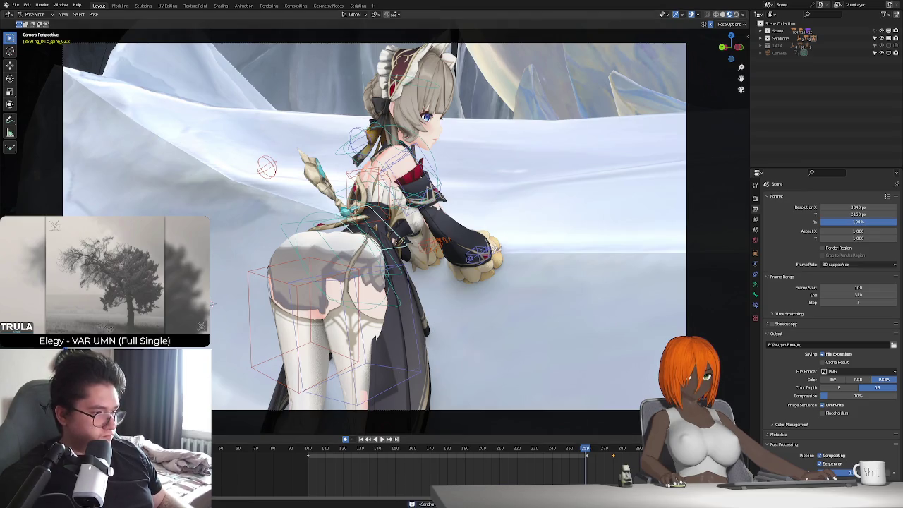
drag(833, 396, 286, 288)
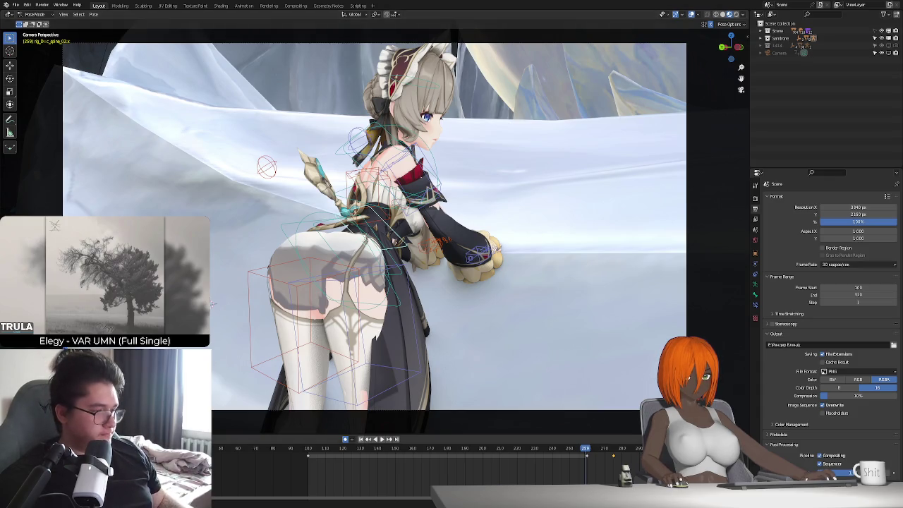
key(shift+Left)
key(space)
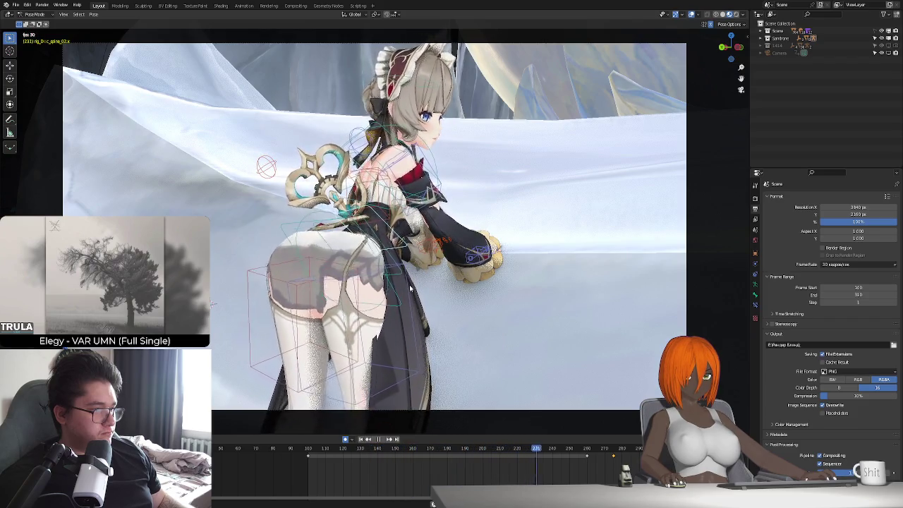
- Add a Damped Track constraint to the character's neck control bone
key(Escape)
click(393, 151)
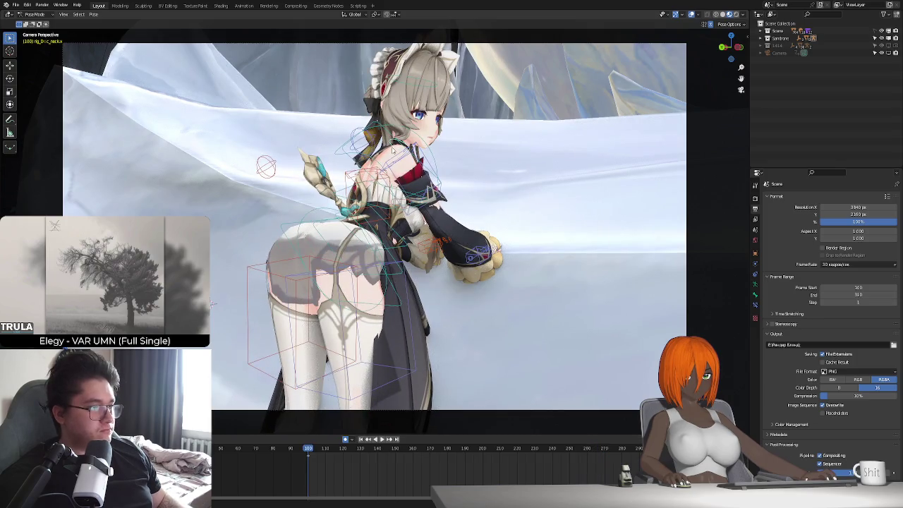
click(756, 305)
click(832, 198)
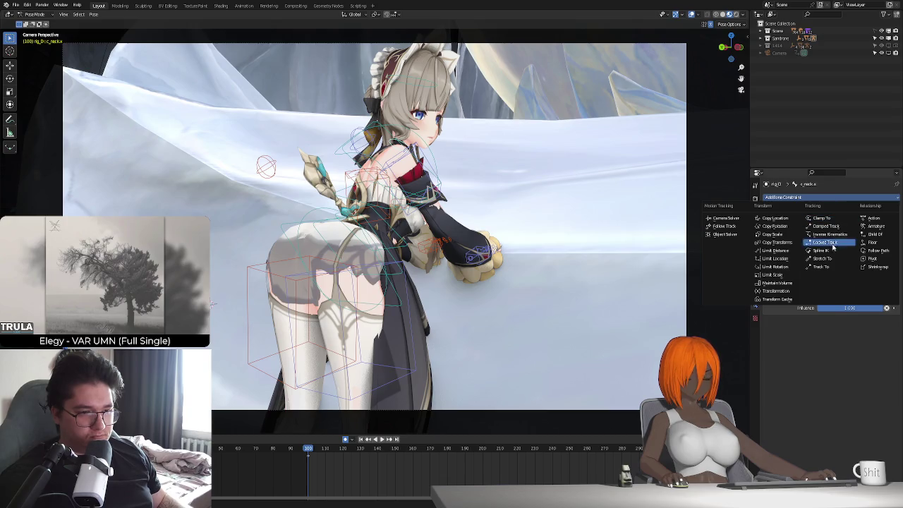
click(836, 226)
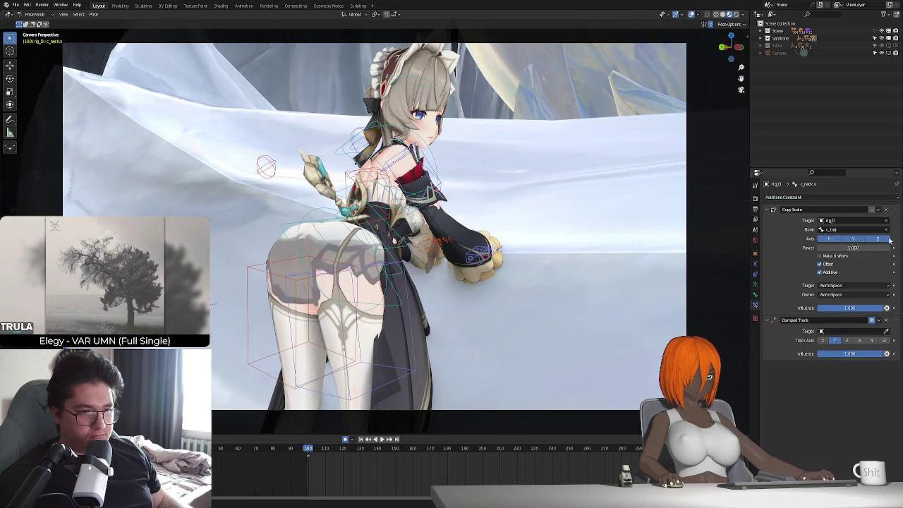
- Make the Damped Track follow rig_D's c_root.x bone on -Y at about 0.128 influence
click(769, 210)
click(886, 231)
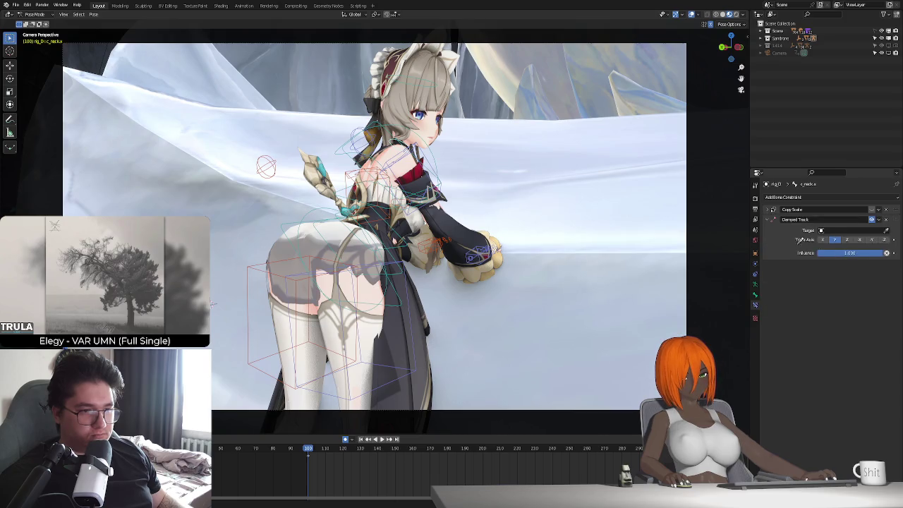
click(381, 266)
click(850, 240)
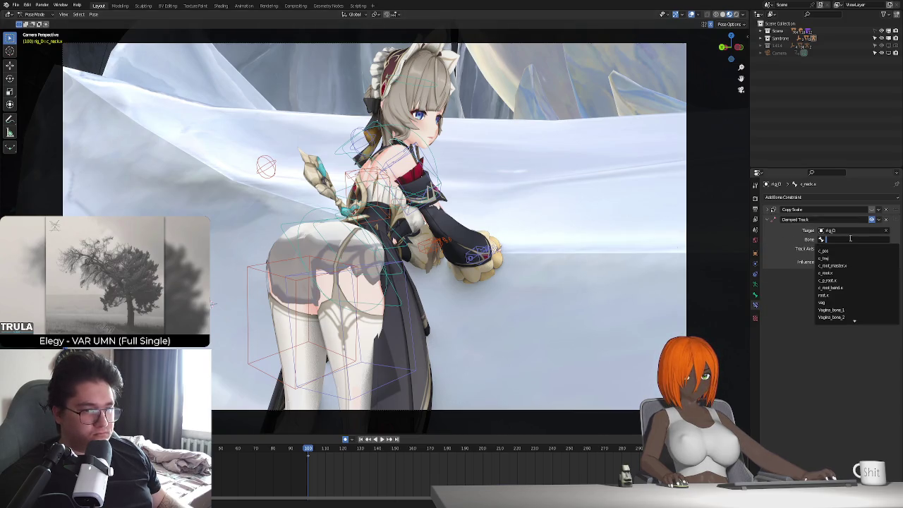
click(848, 273)
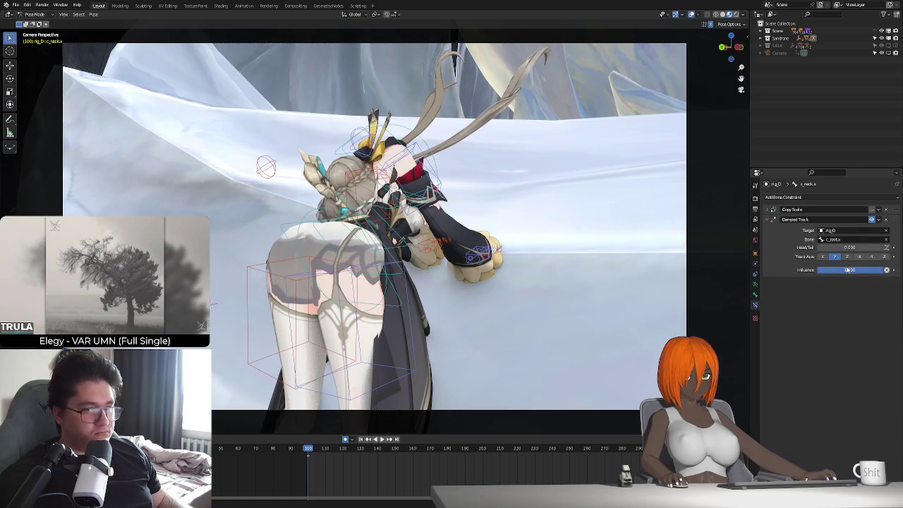
click(847, 257)
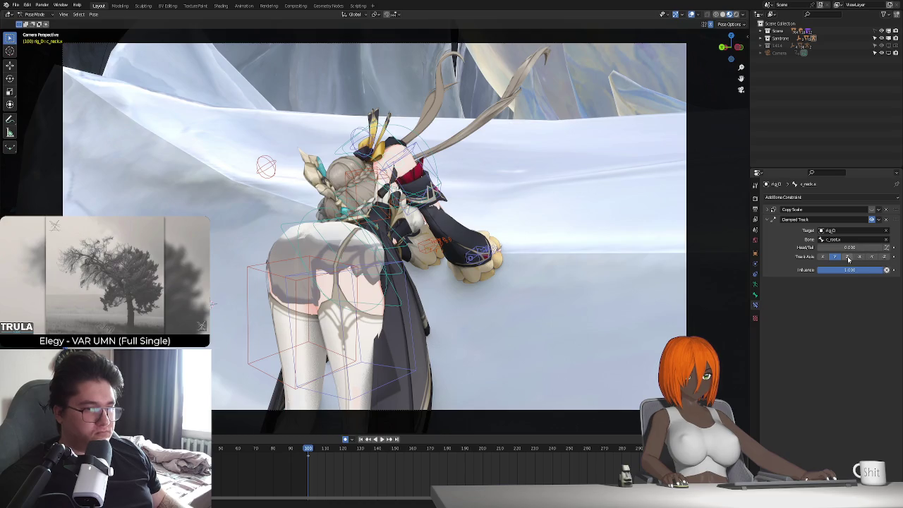
click(885, 259)
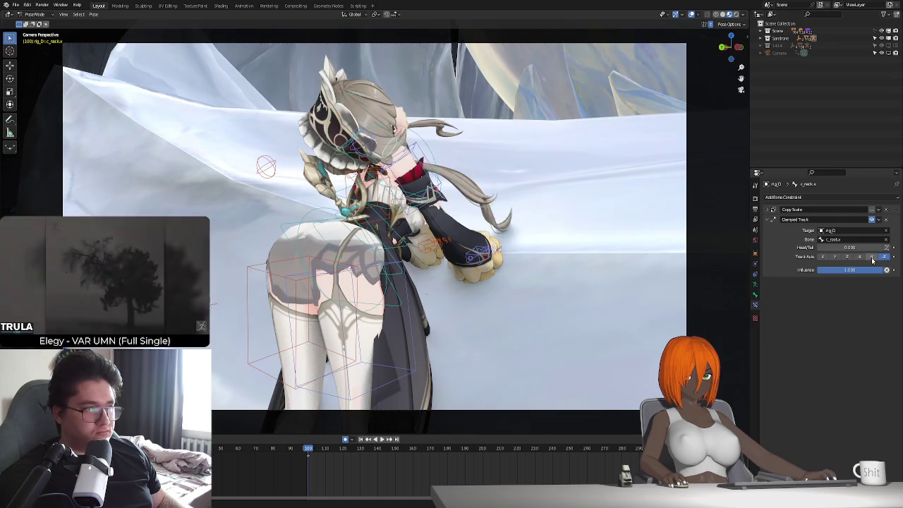
click(872, 257)
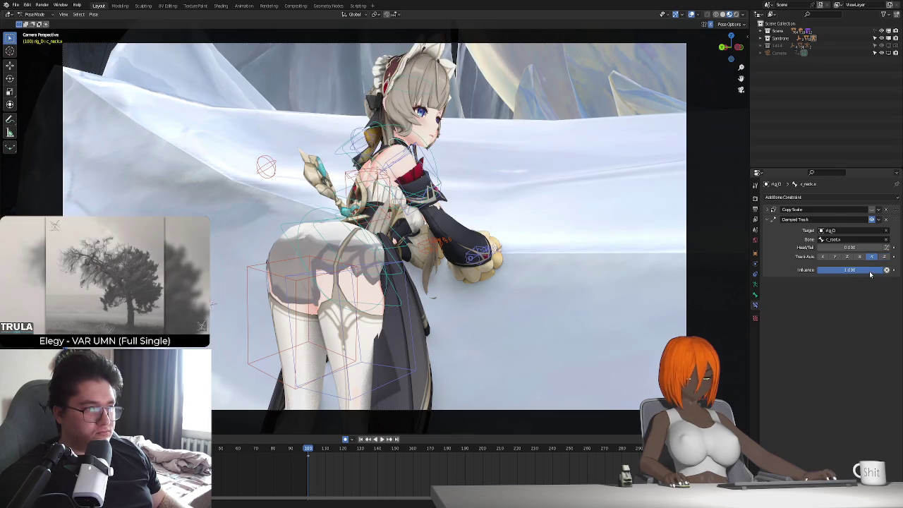
drag(870, 274, 825, 272)
- Test the head tracking in playback, then delete the Damped Track constraint
key(space)
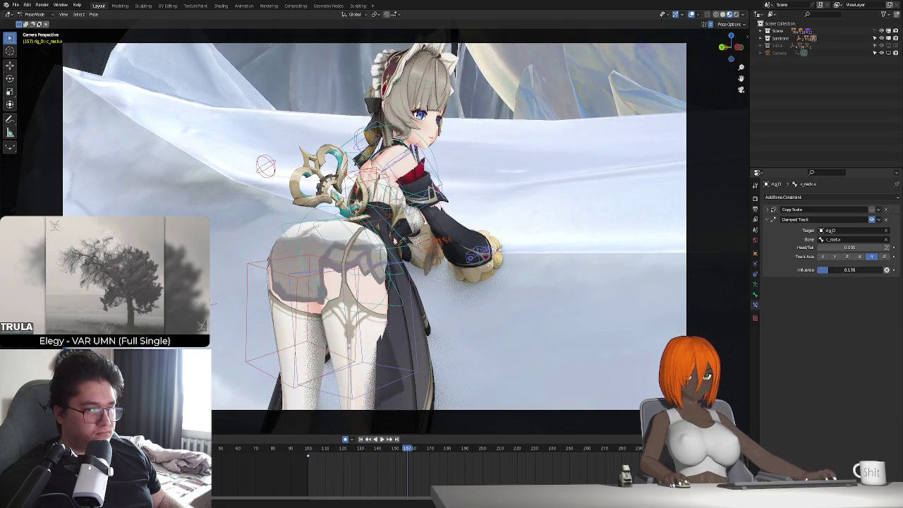
key(space)
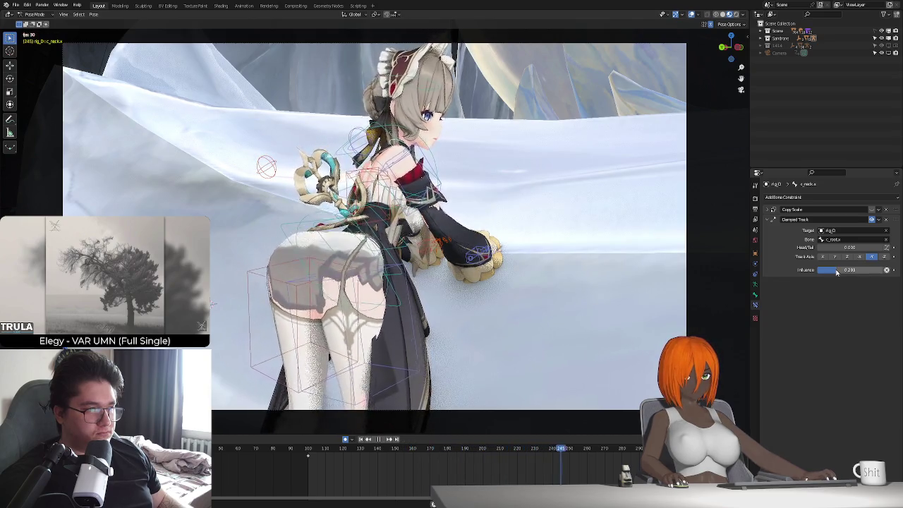
key(space)
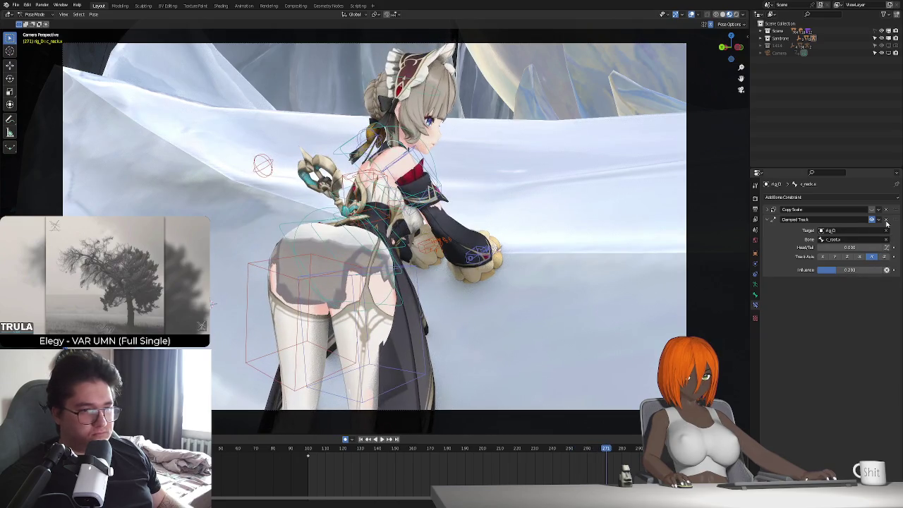
click(887, 220)
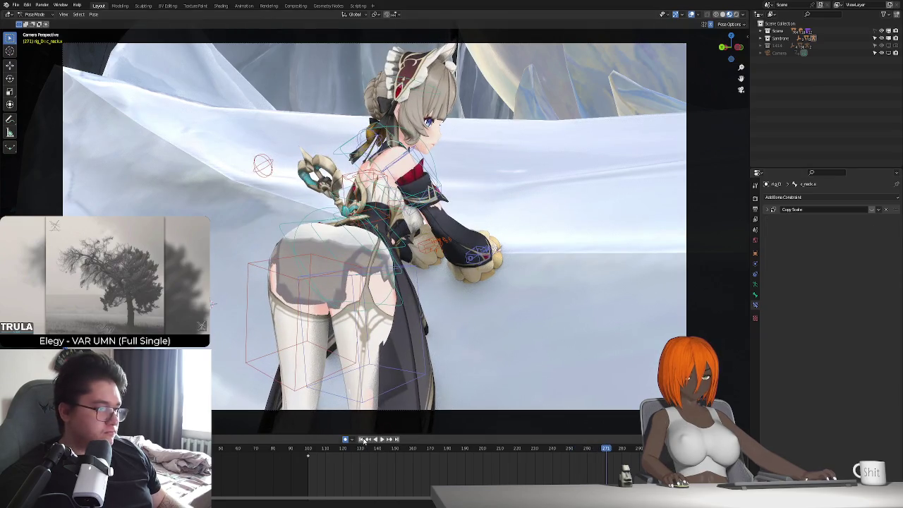
key(shift+Left)
click(312, 209)
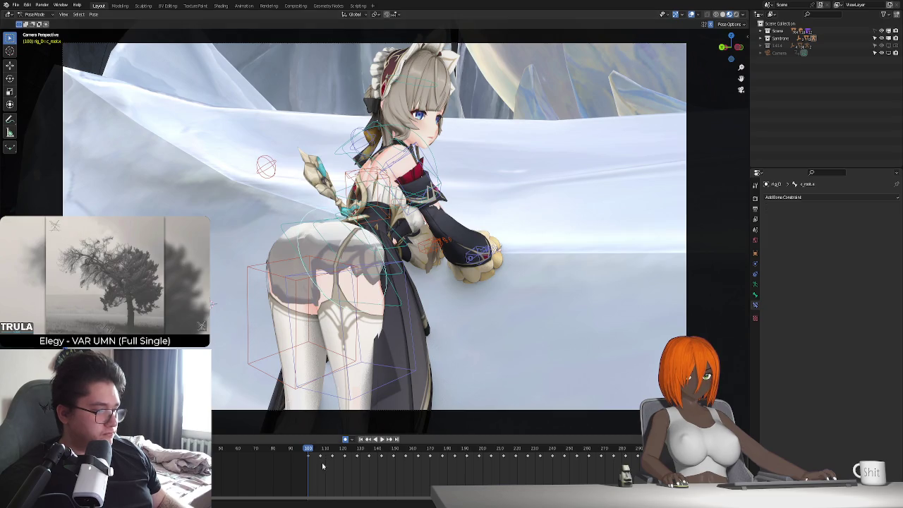
key(space)
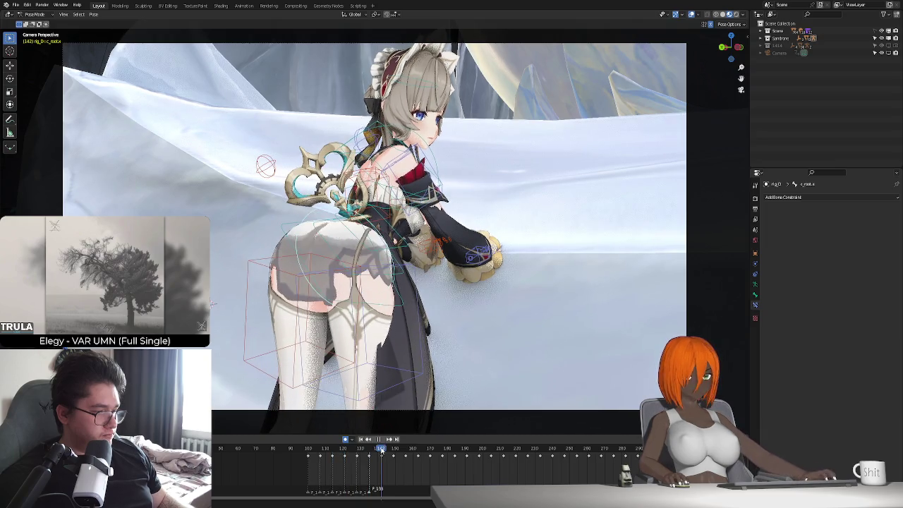
click(397, 451)
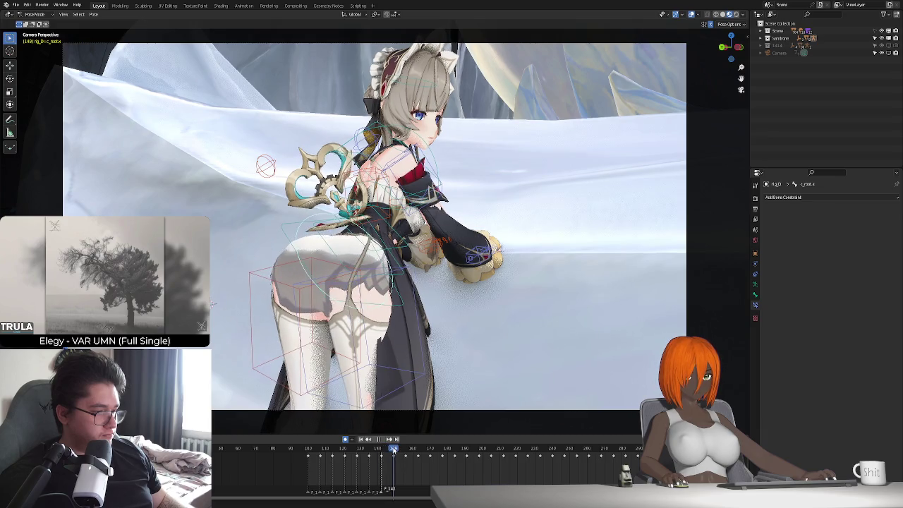
key(Up)
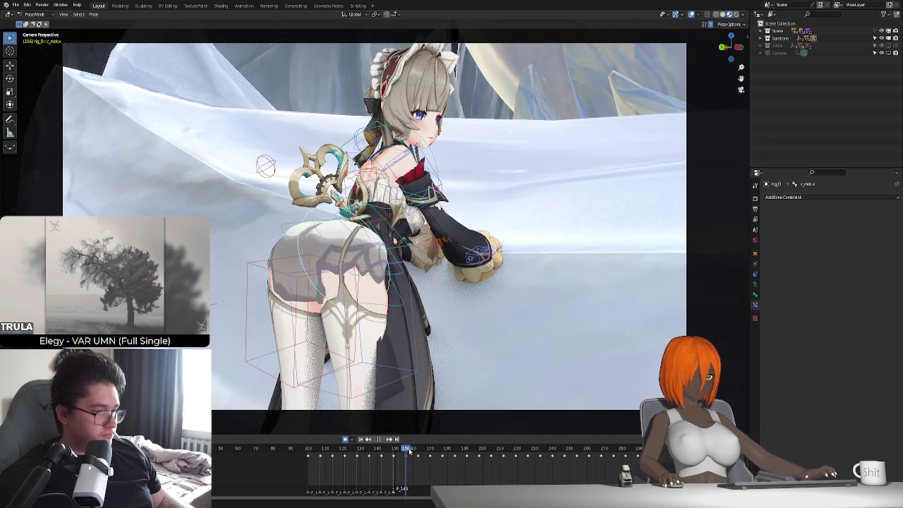
key(Up)
key(space)
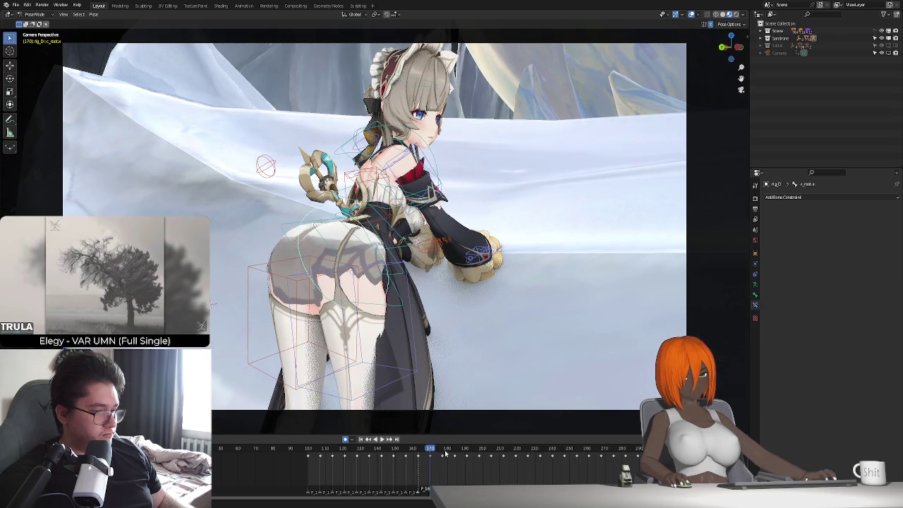
key(Up)
key(Up)
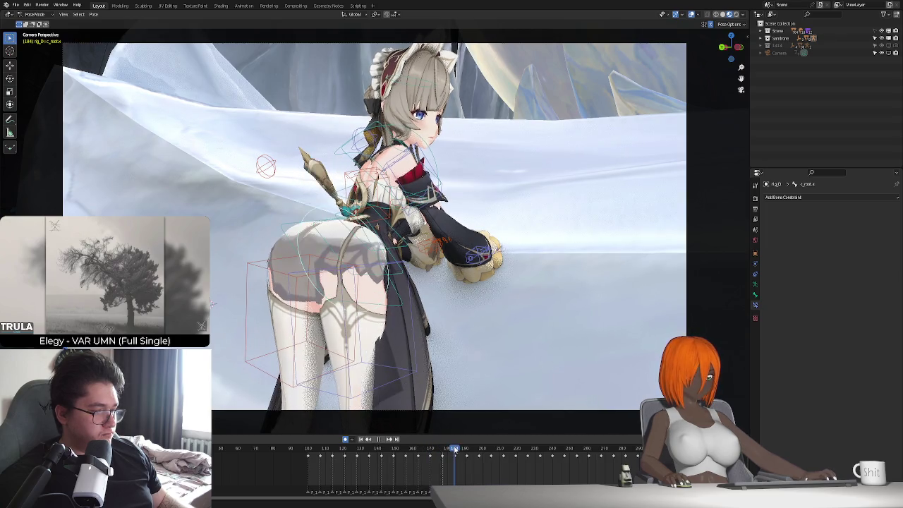
click(468, 449)
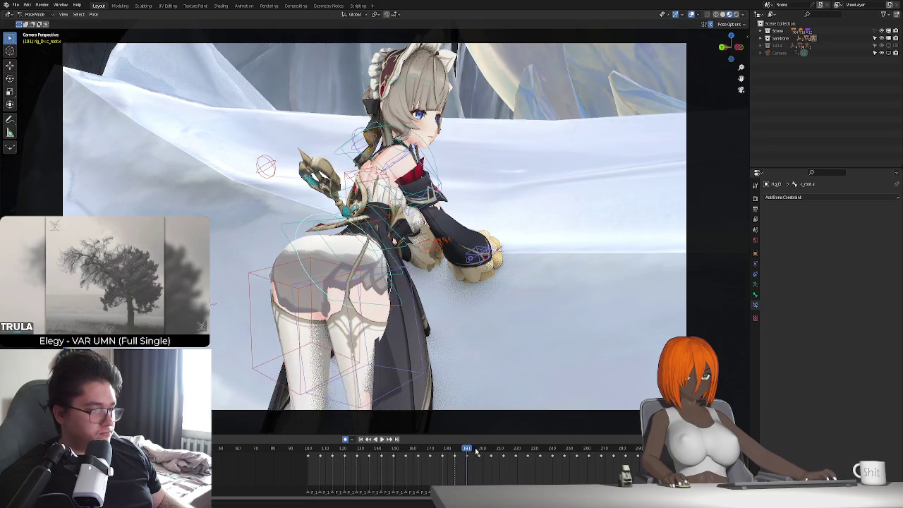
drag(479, 452, 540, 452)
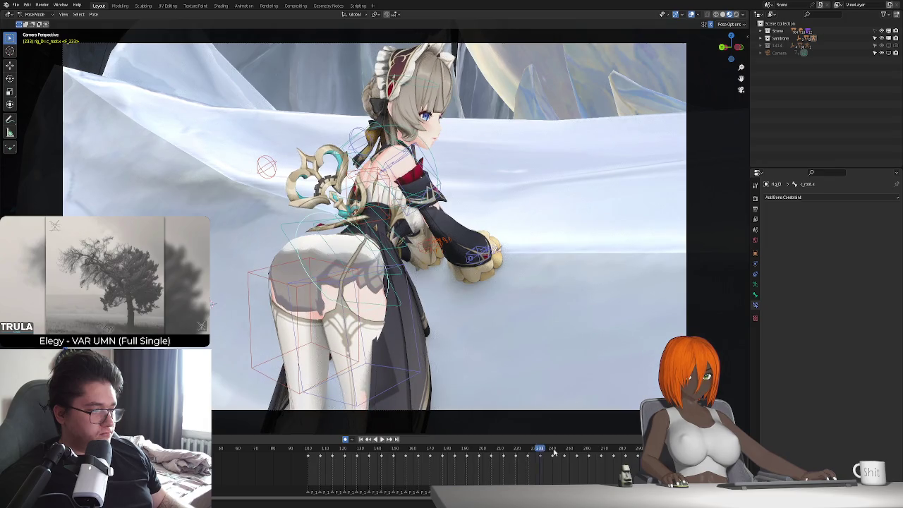
click(554, 452)
click(566, 452)
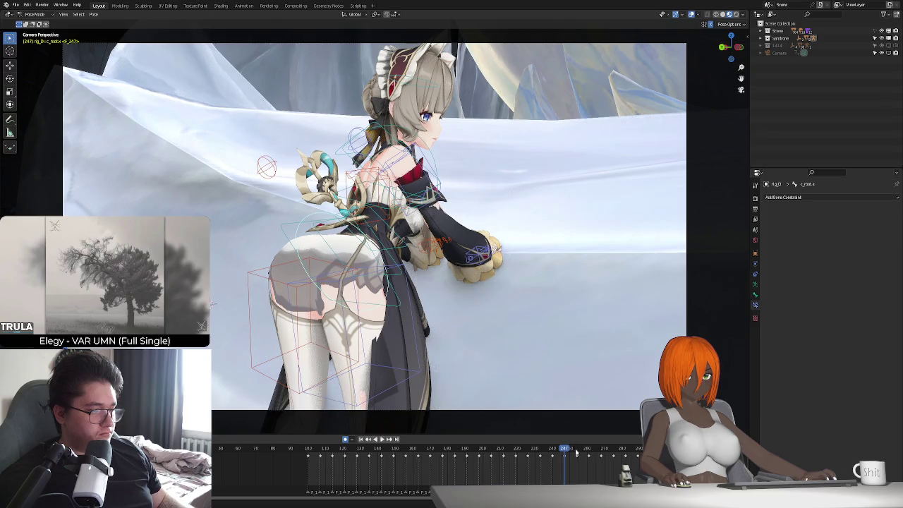
click(577, 451)
click(589, 452)
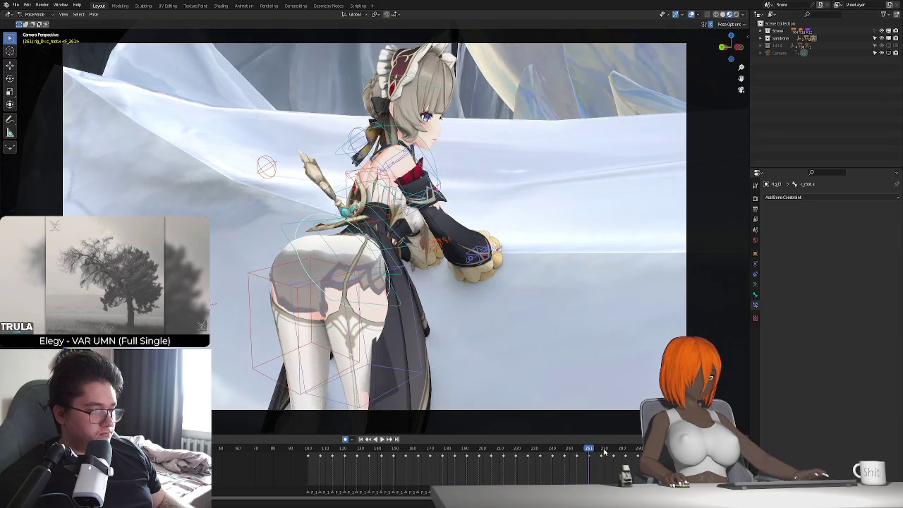
click(601, 452)
click(613, 452)
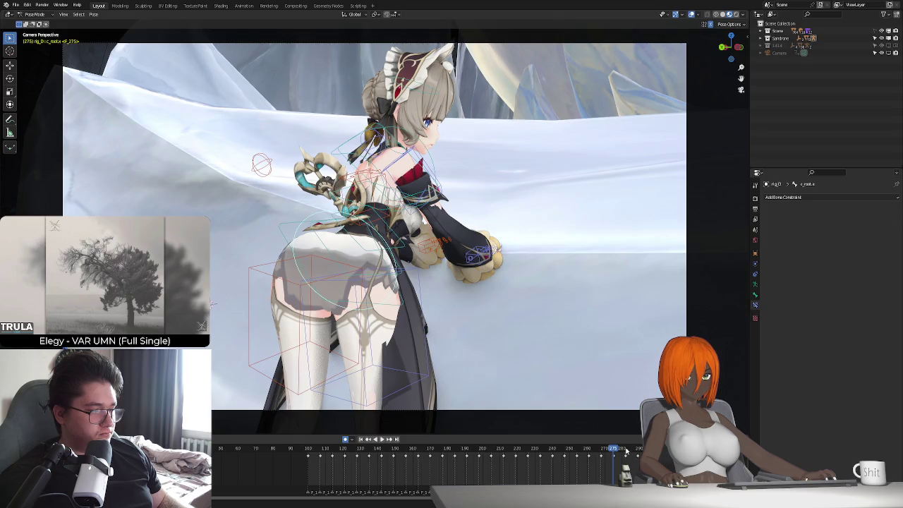
click(625, 453)
click(638, 452)
click(649, 453)
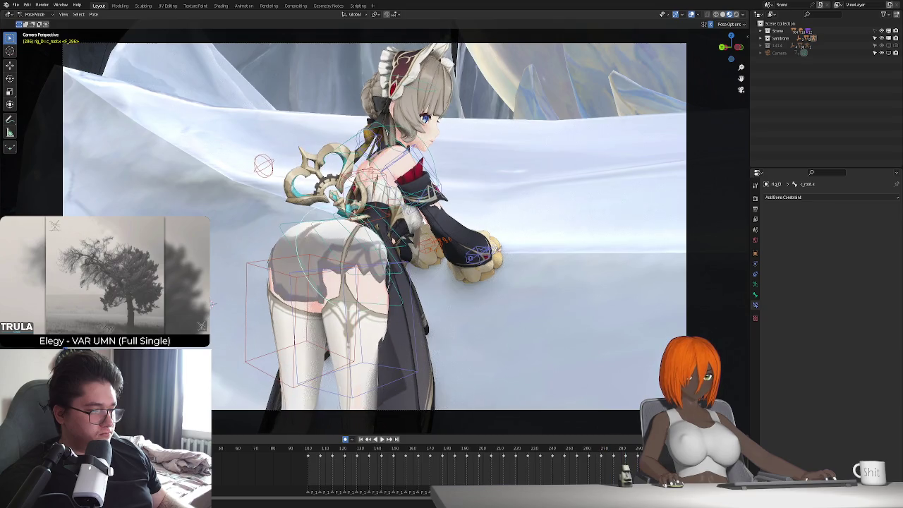
key(space)
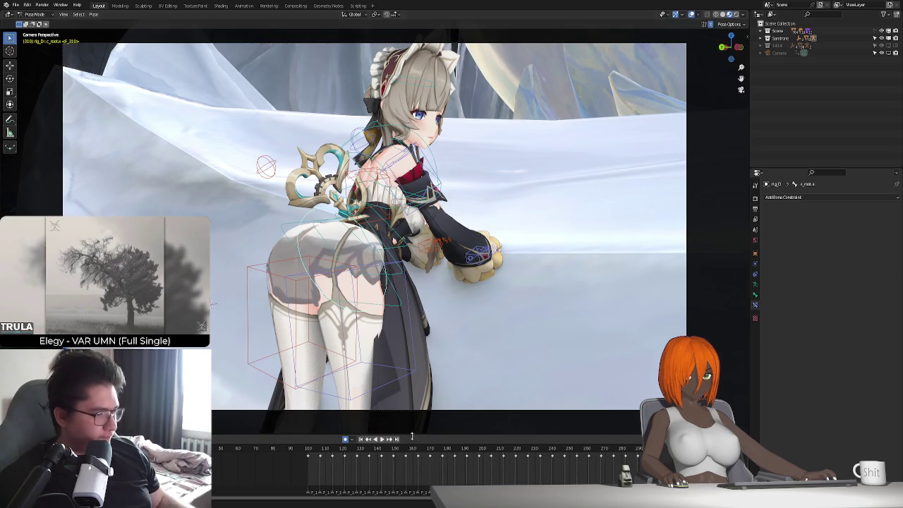
click(360, 439)
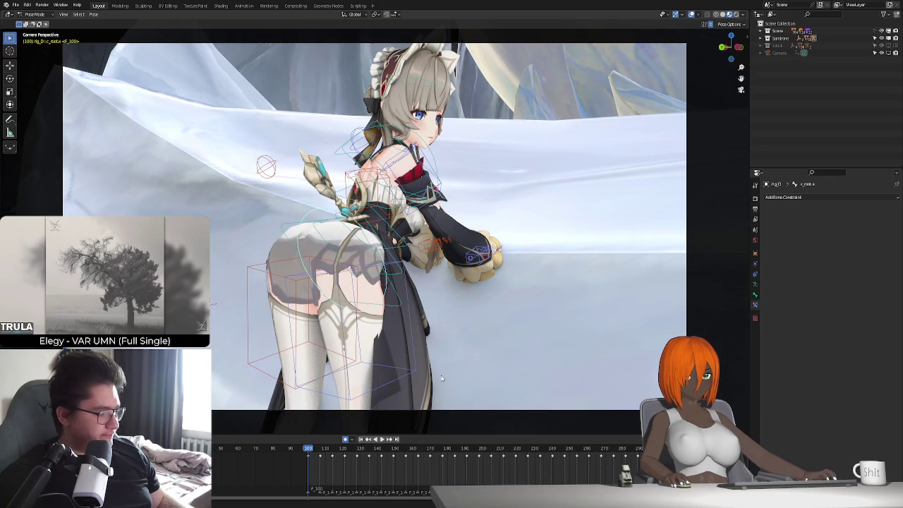
key(space)
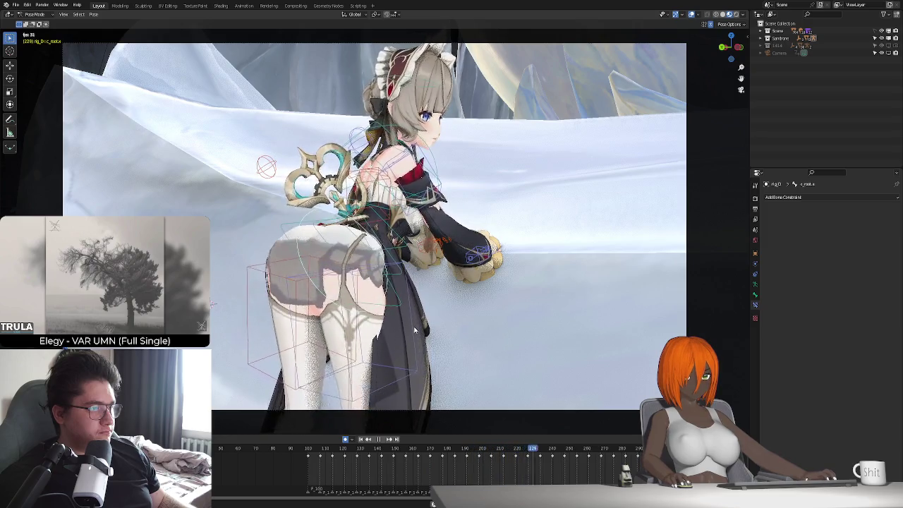
key(Escape)
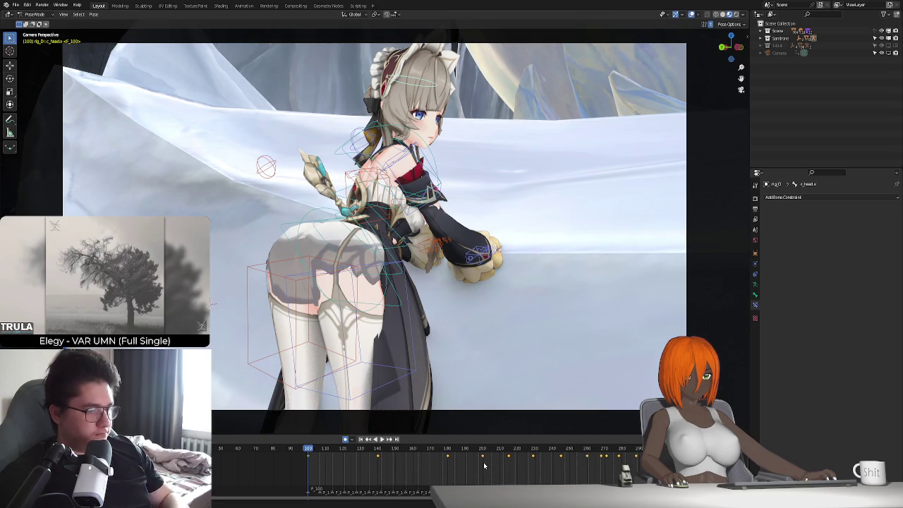
click(415, 157)
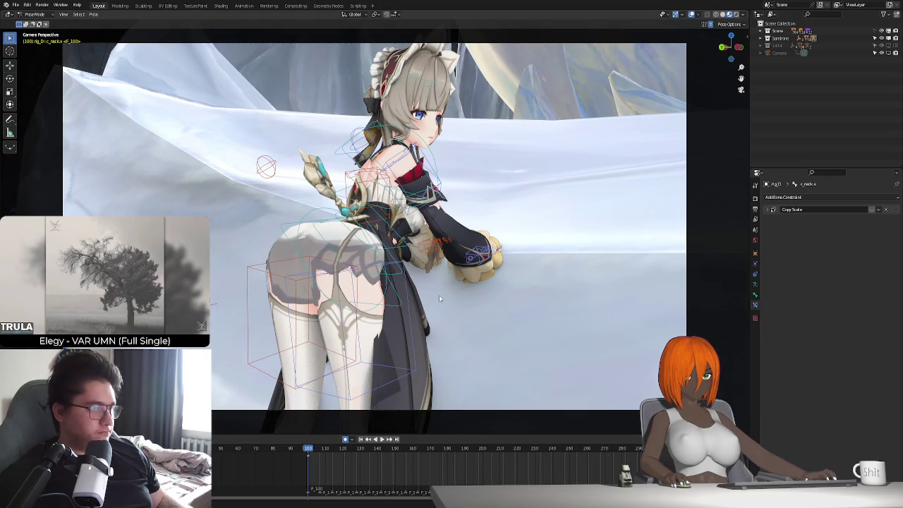
- Zoom in on the head, rotate the neck bone, and play to check it
middle_drag(439, 295, 451, 282)
mouse_move(481, 256)
middle_down()
mouse_move(469, 319)
mouse_move(465, 292)
mouse_move(475, 298)
middle_up()
scroll(469, 319, up, 3)
key(r)
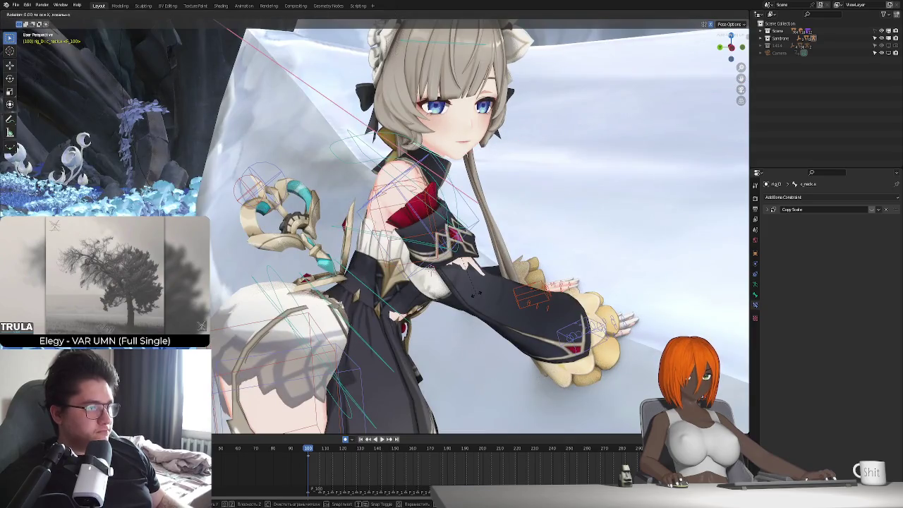
click(474, 302)
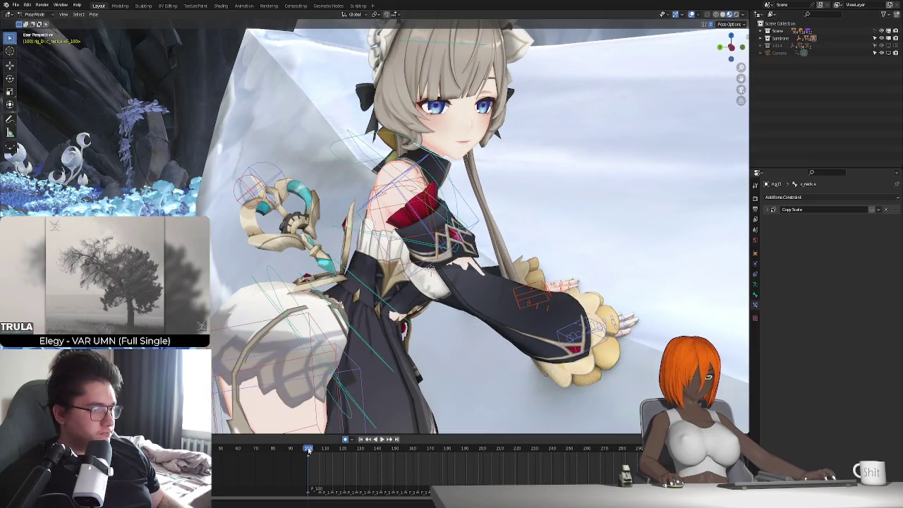
key(space)
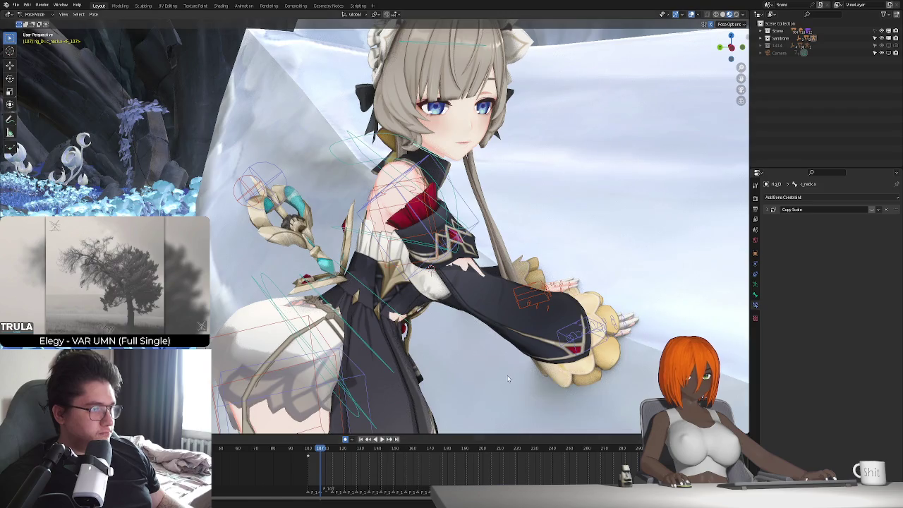
- Readjust the neck rotation, paste its keyframes from frame 268, and play through the camera
key(r)
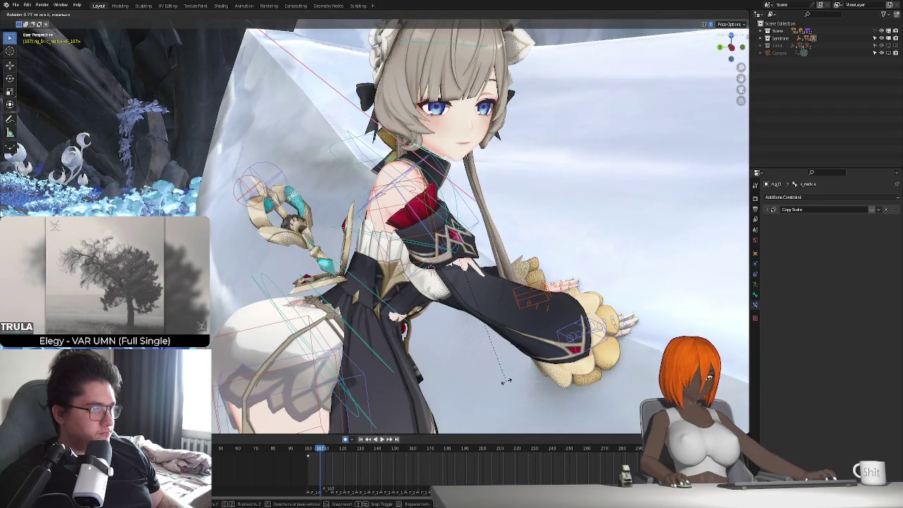
click(482, 400)
mouse_move(309, 453)
mouse_down()
mouse_move(334, 453)
mouse_move(308, 452)
mouse_up()
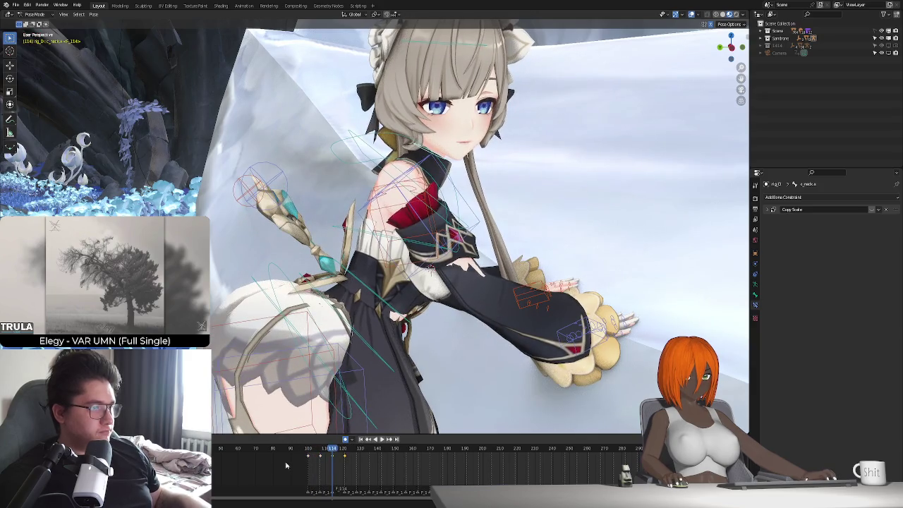
key(space)
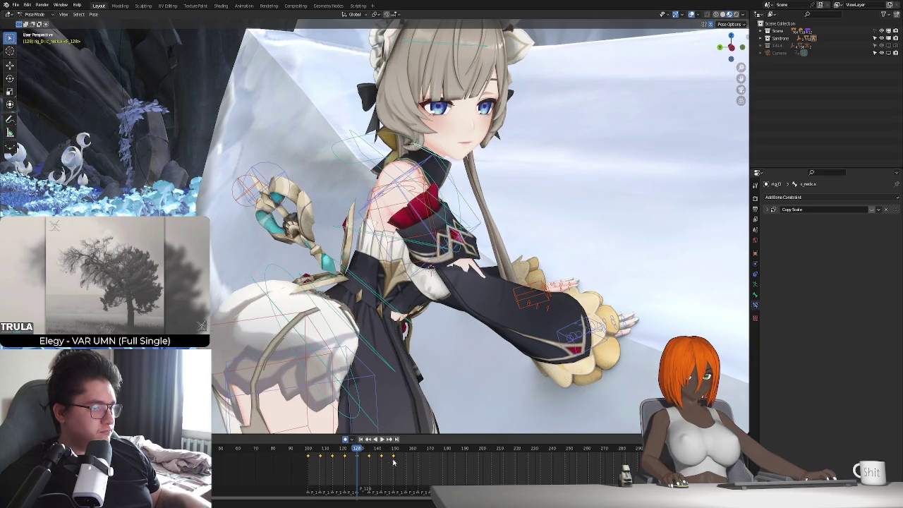
click(505, 450)
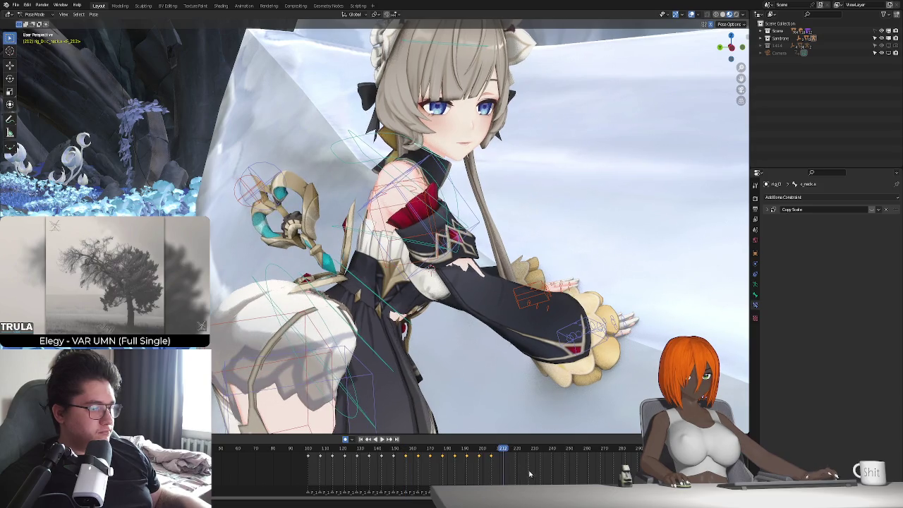
key(ctrl+v)
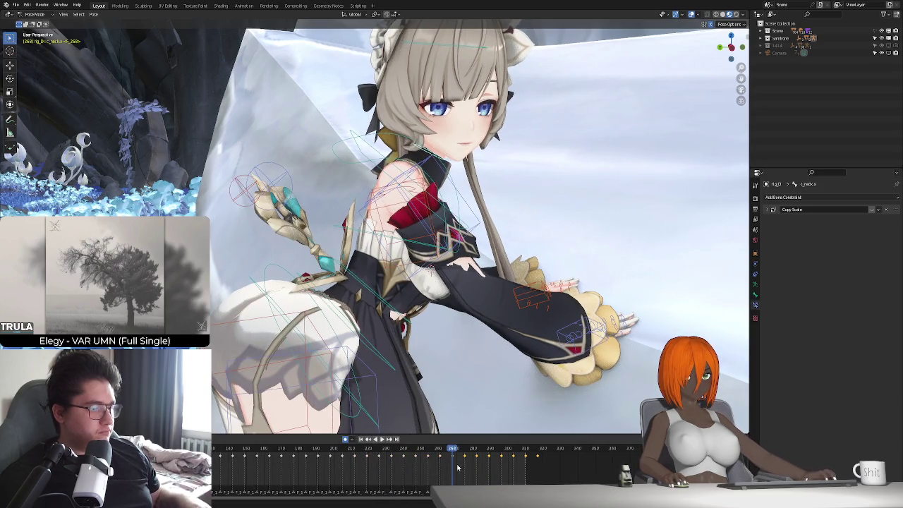
key(space)
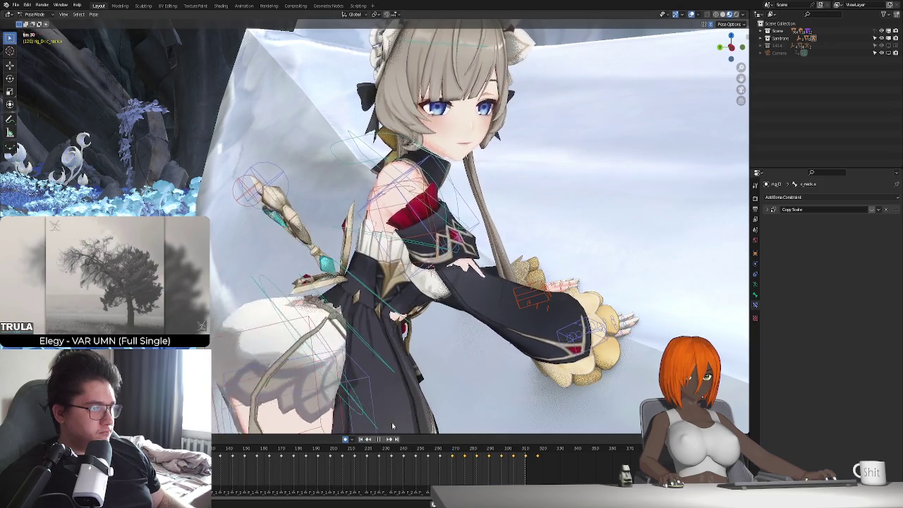
key(KP_0)
key(space)
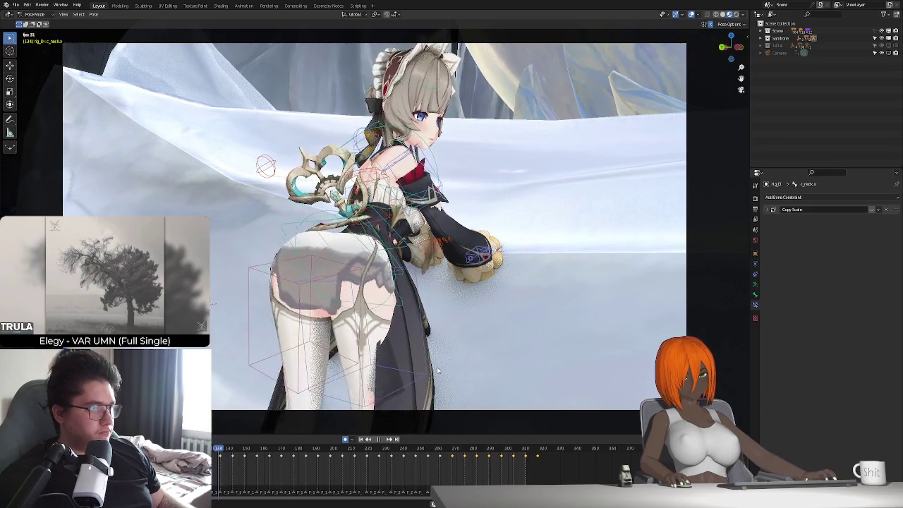
- Stop playback at frame 195 and return the timeline to frame 100
key(space)
click(434, 86)
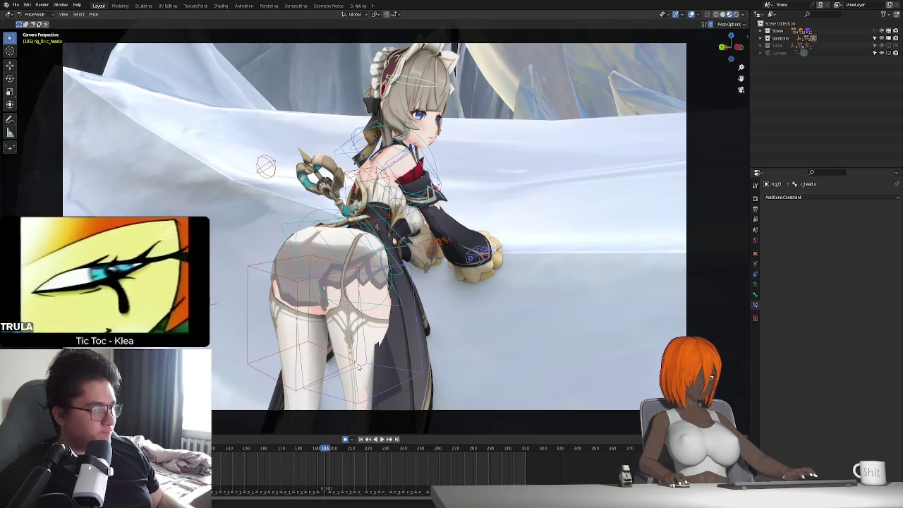
click(362, 439)
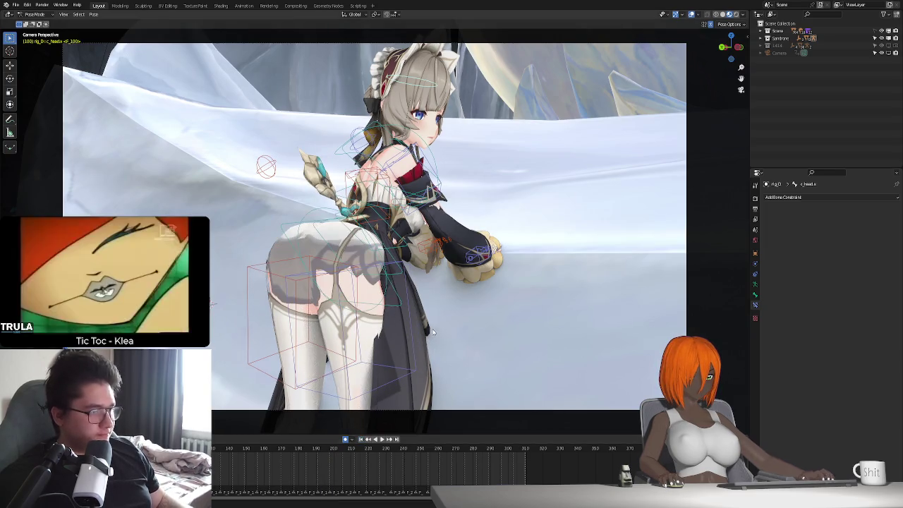
click(313, 247)
- Move the stocking's hip vertices twice with proportional editing, then view through the camera
key(Tab)
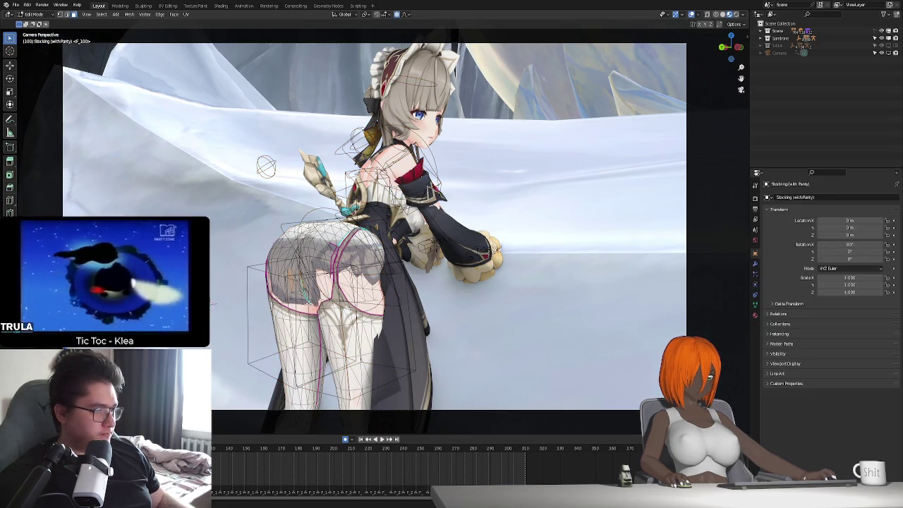
middle_drag(212, 303, 275, 254)
middle_drag(395, 300, 416, 287)
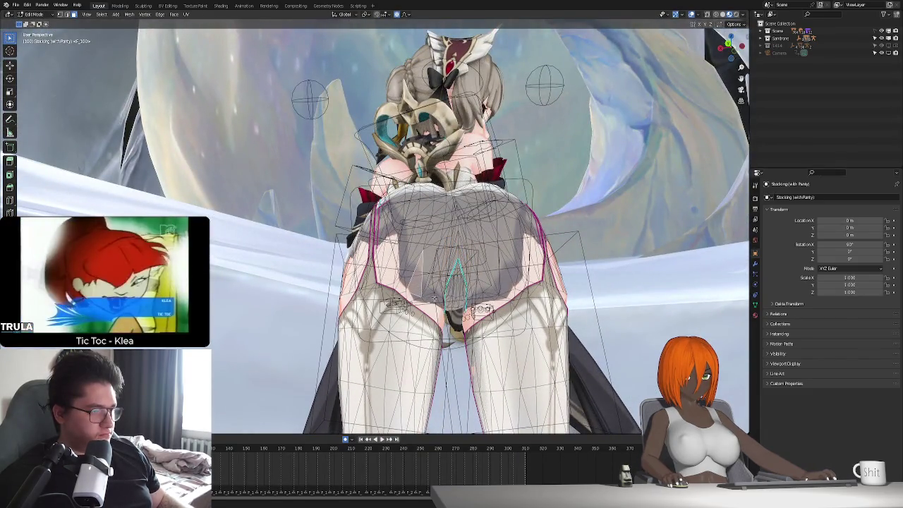
key(g)
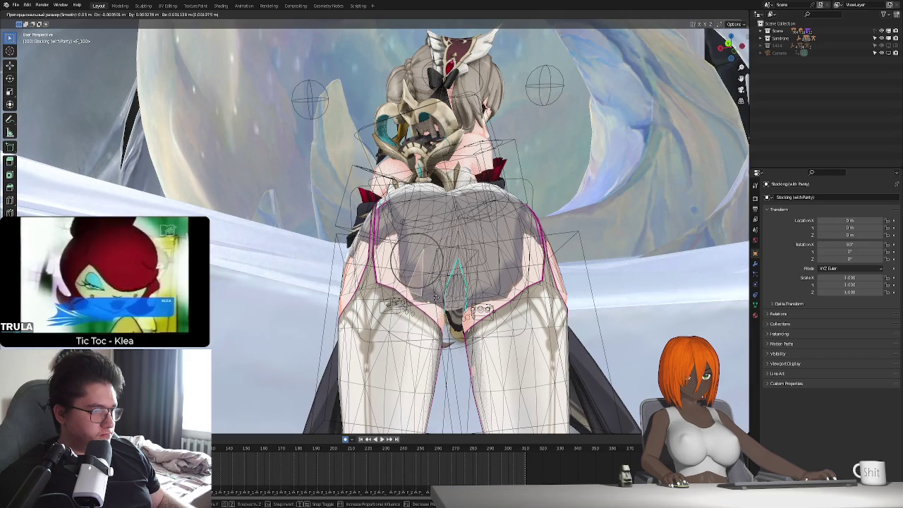
click(435, 298)
key(g)
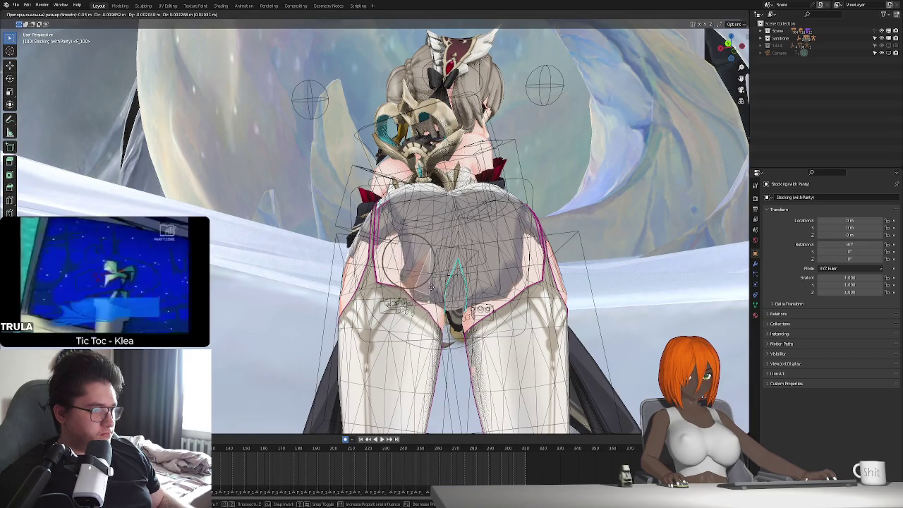
click(423, 289)
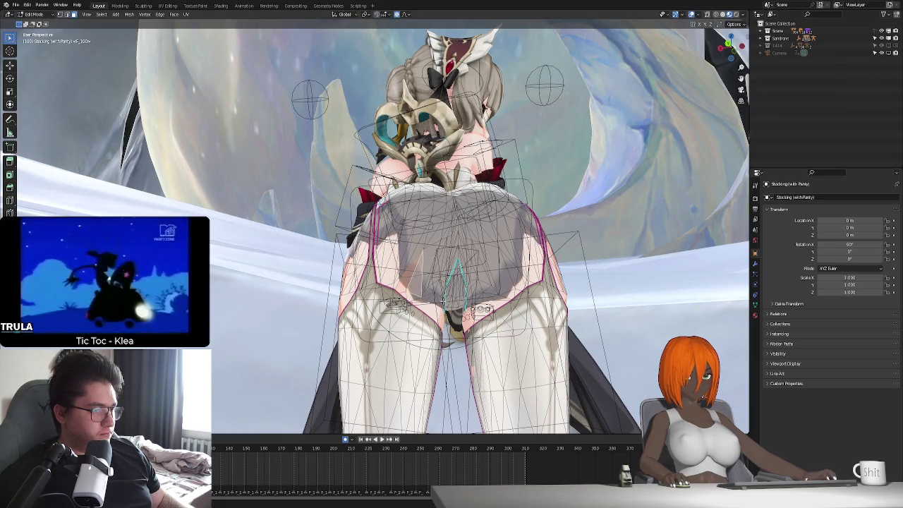
middle_drag(443, 302, 478, 312)
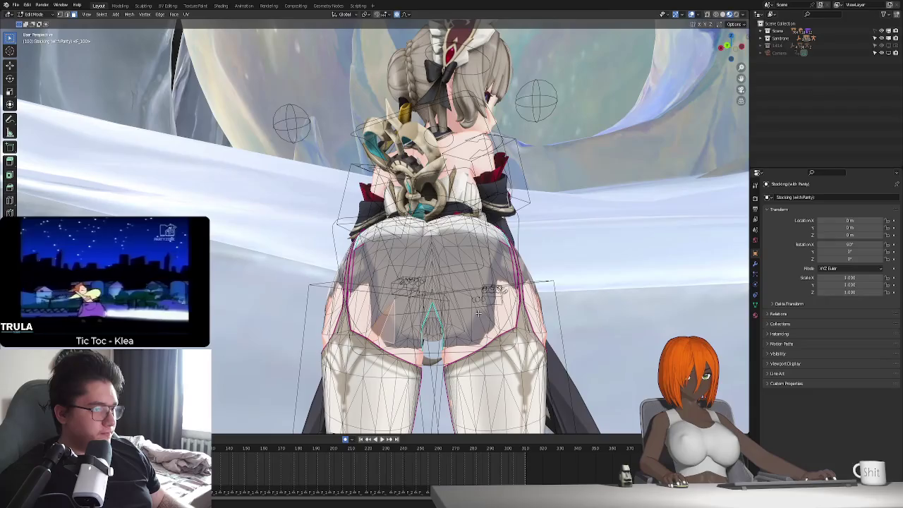
key(Tab)
key(KP_0)
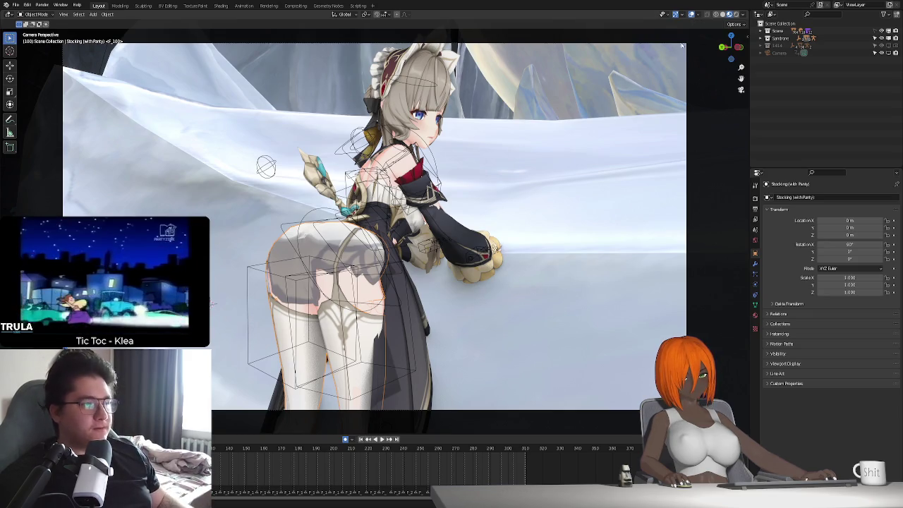
click(363, 144)
- In Pose Mode, add a Child Of constraint to c_arms_pole targeting the rig's c_thigh bone
key(ctrl+Tab)
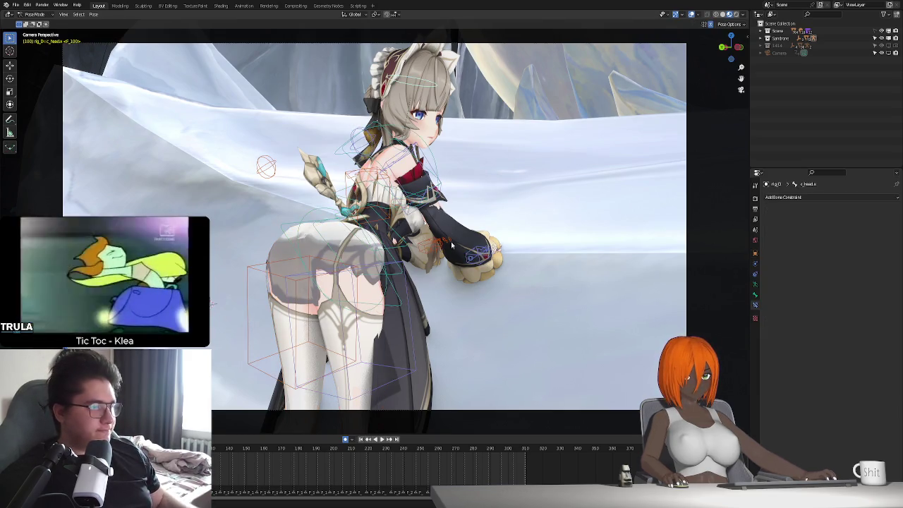
click(357, 144)
click(831, 198)
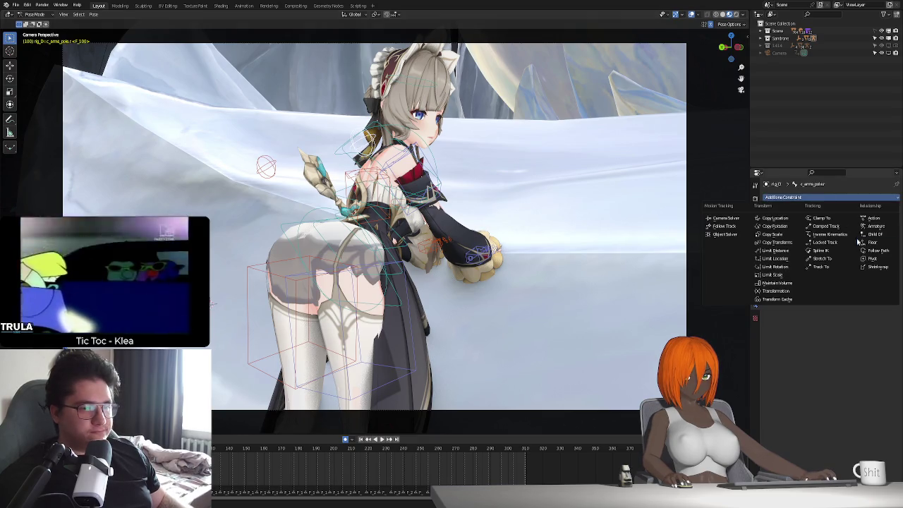
click(873, 235)
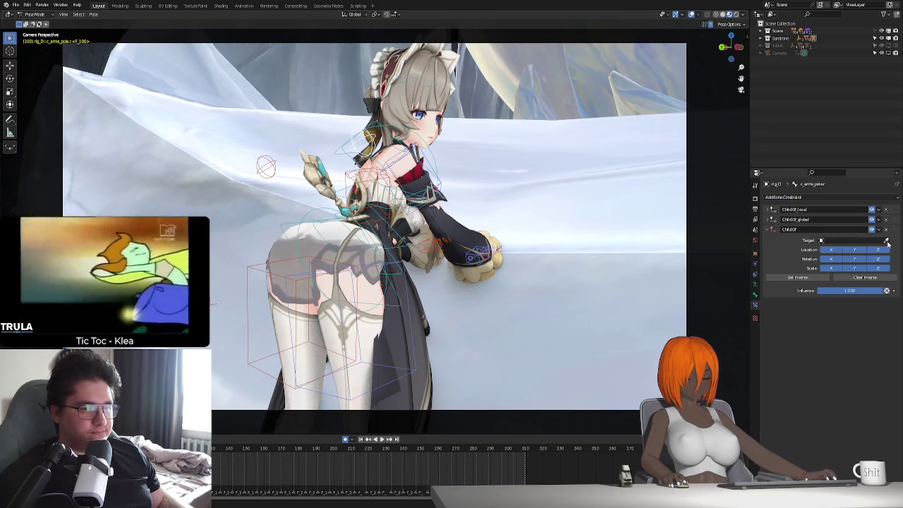
click(392, 277)
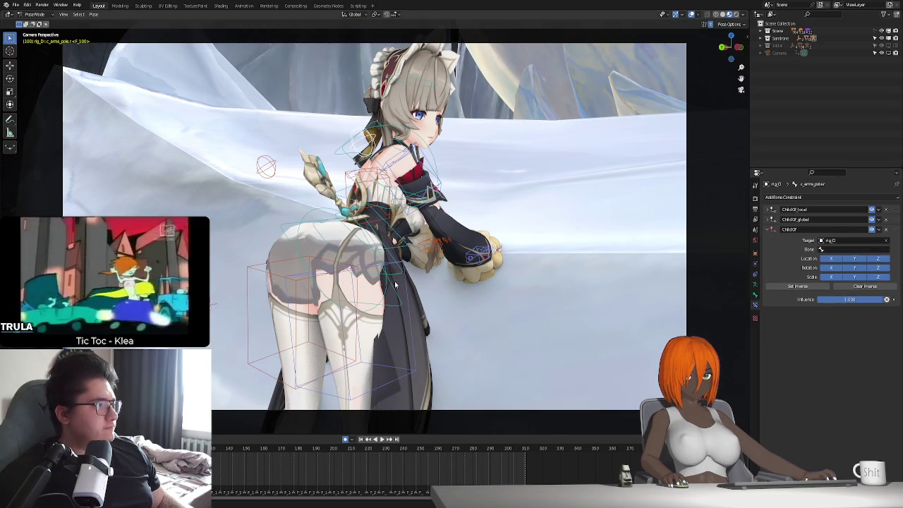
click(855, 250)
text(c_thigh)
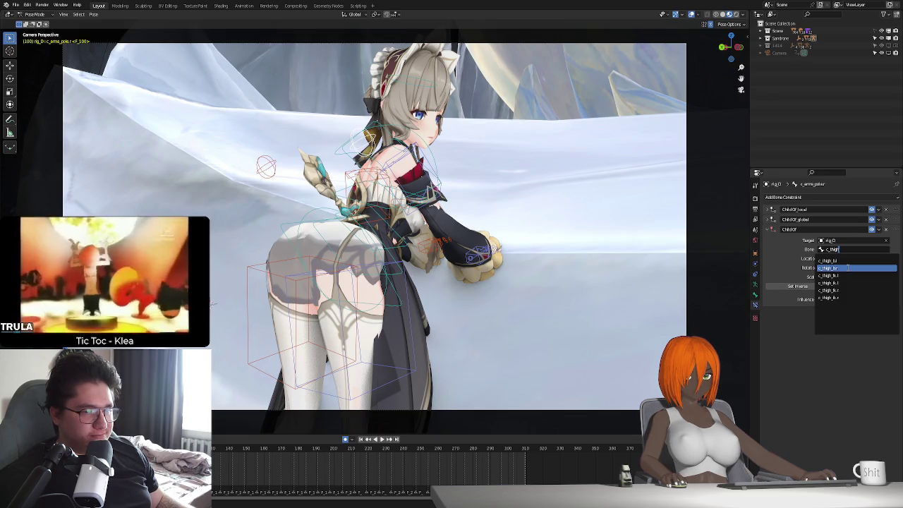
click(848, 267)
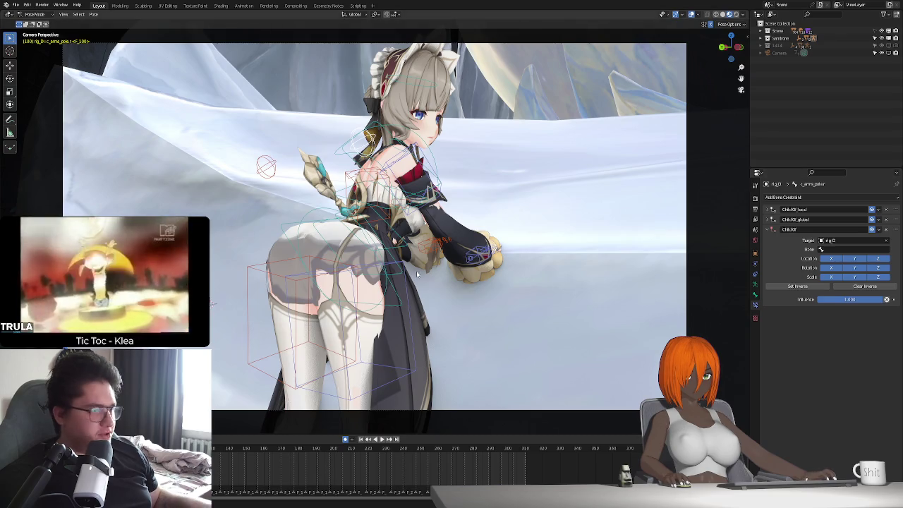
- Show the rig's first bone layer, then reselect the arm pole bone and view its Bone Constraints
key(alt+a)
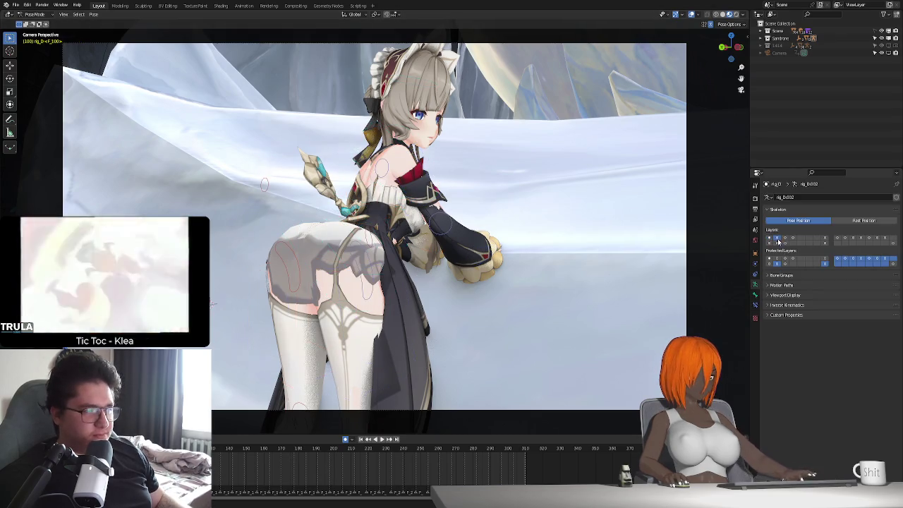
click(367, 261)
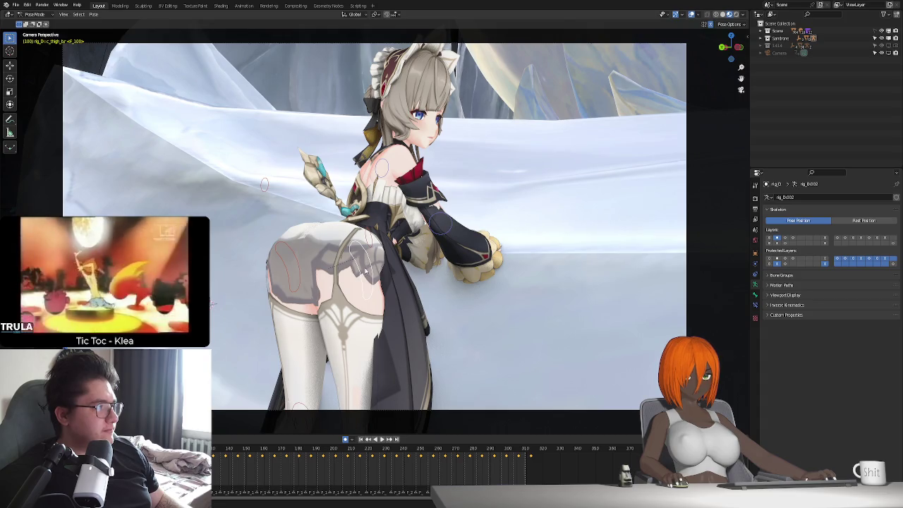
shift+click(769, 238)
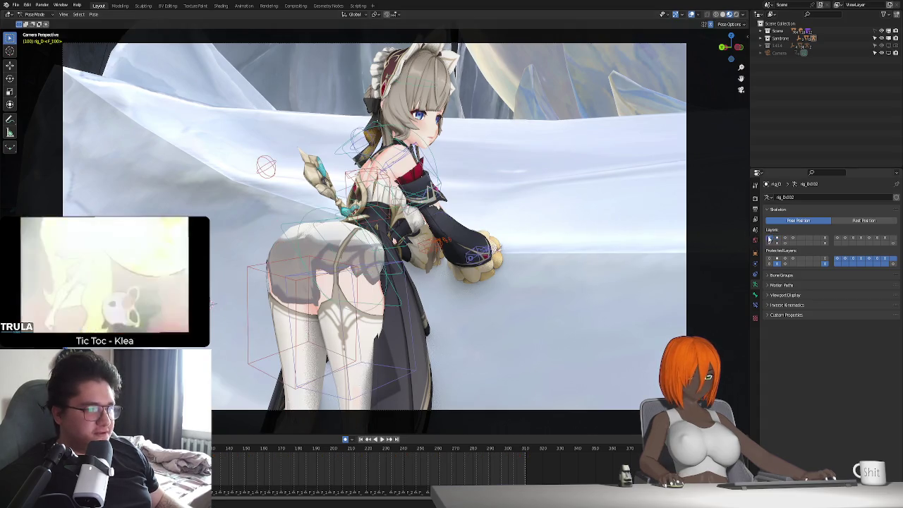
click(367, 141)
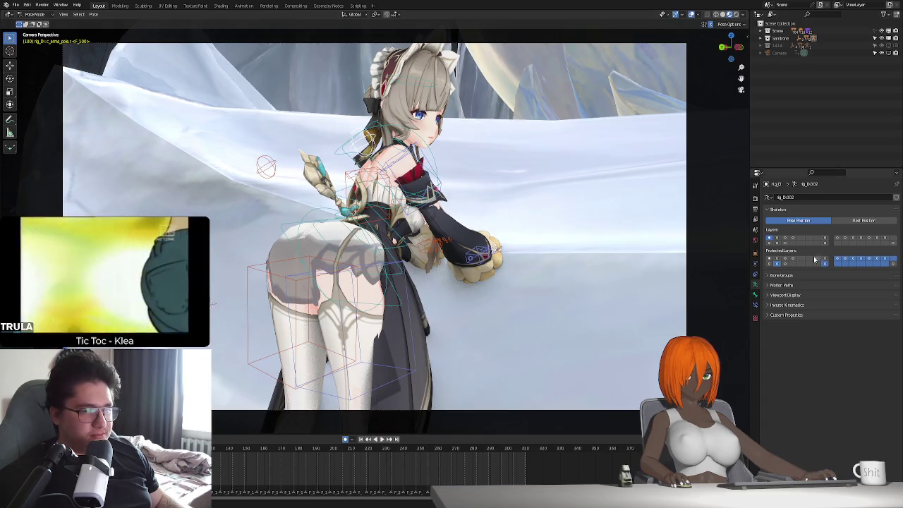
click(756, 303)
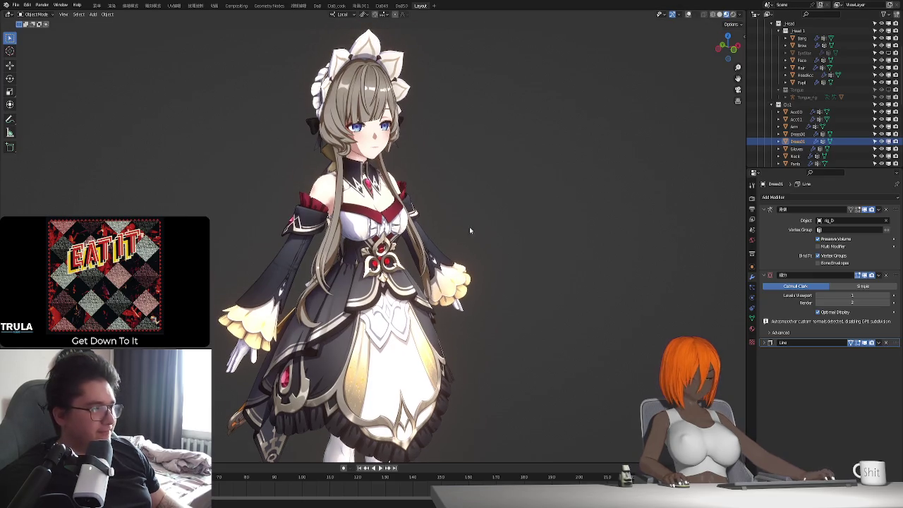
click(689, 14)
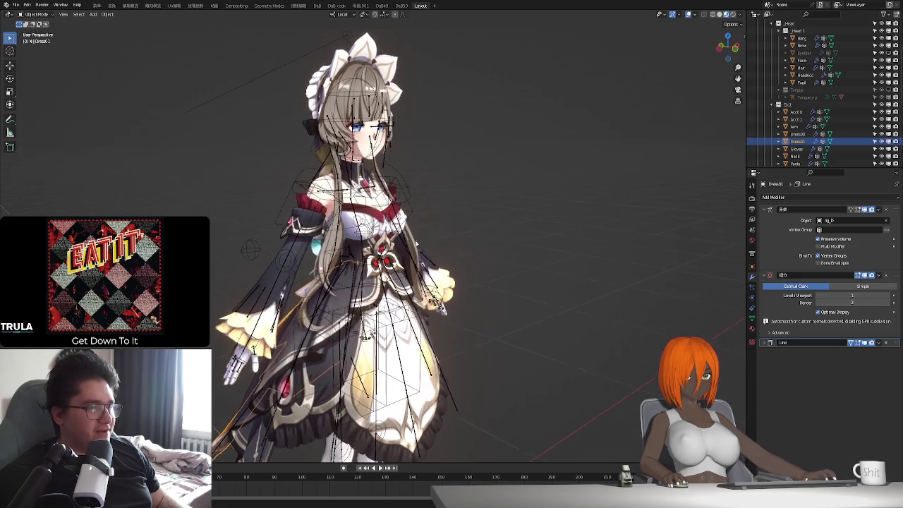
click(689, 14)
middle_drag(689, 28, 429, 271)
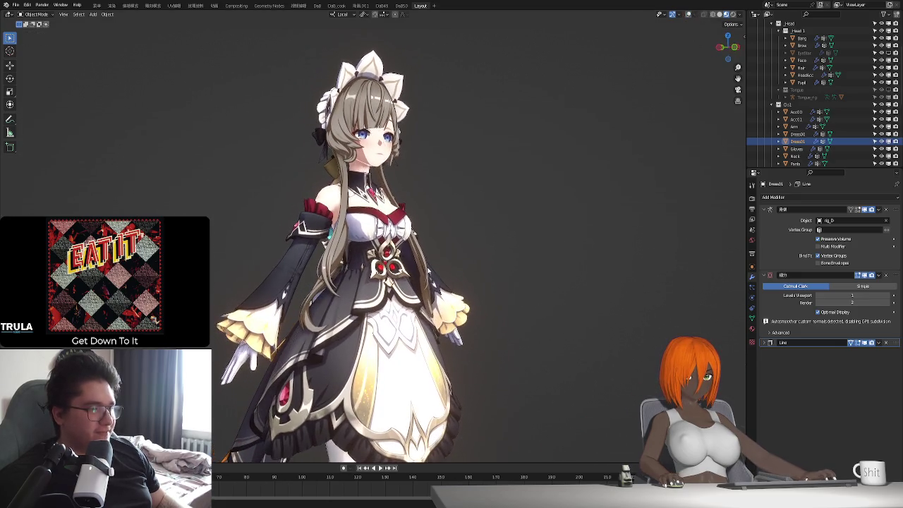
middle_drag(419, 308, 430, 212)
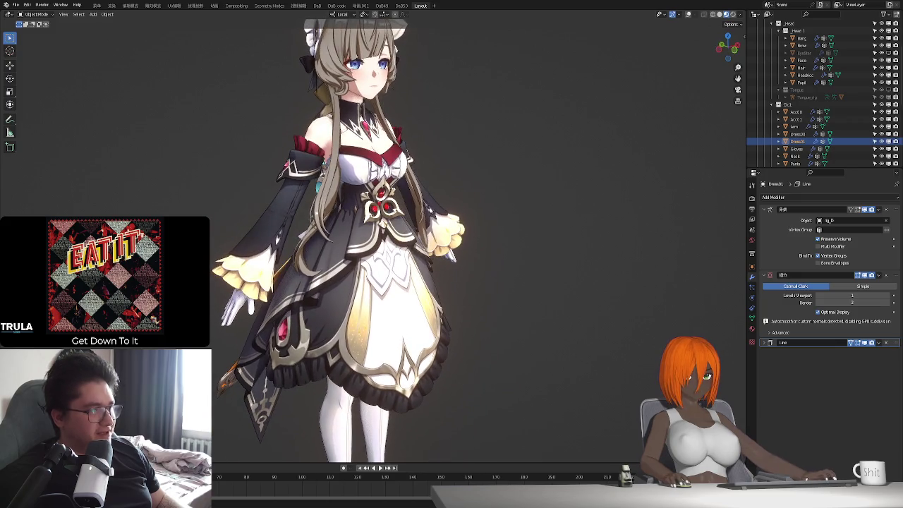
scroll(431, 212, up, 2)
middle_drag(459, 342, 374, 276)
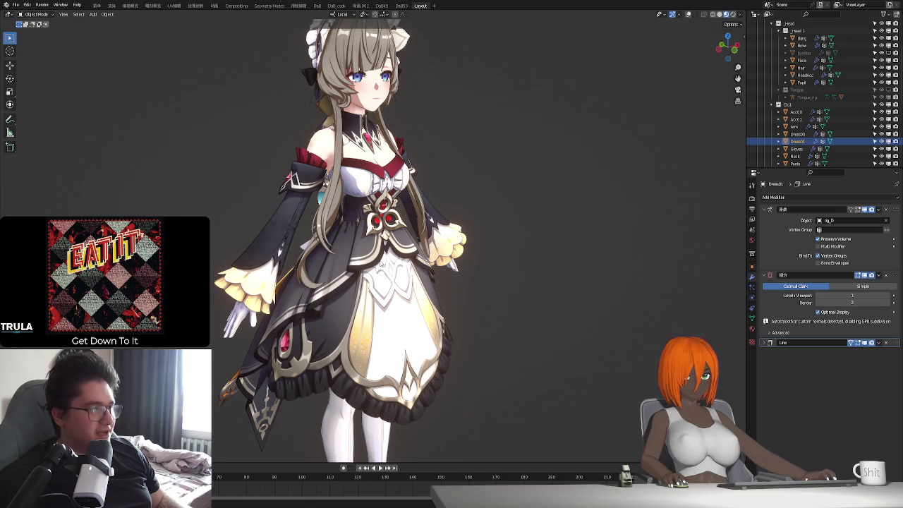
mouse_move(381, 264)
middle_down()
mouse_move(390, 311)
mouse_move(404, 281)
mouse_move(302, 286)
mouse_move(421, 308)
mouse_move(426, 286)
mouse_move(446, 286)
middle_up()
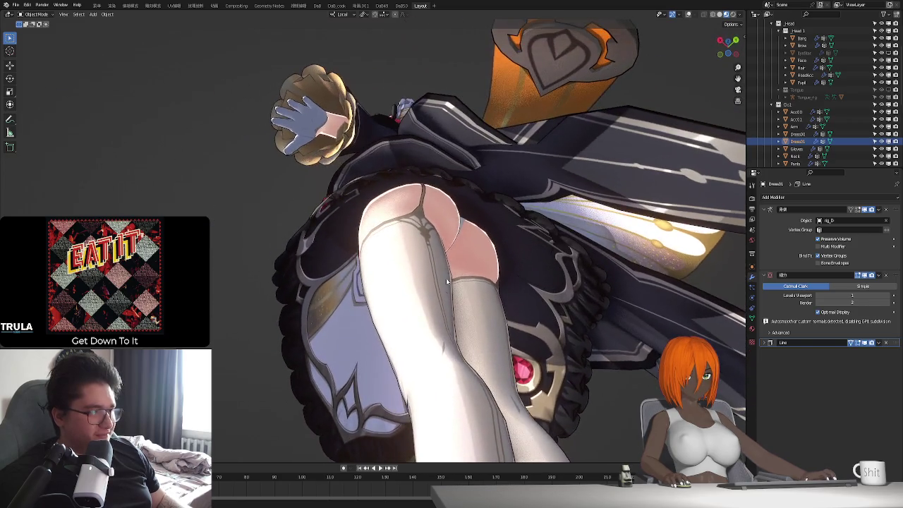
click(442, 223)
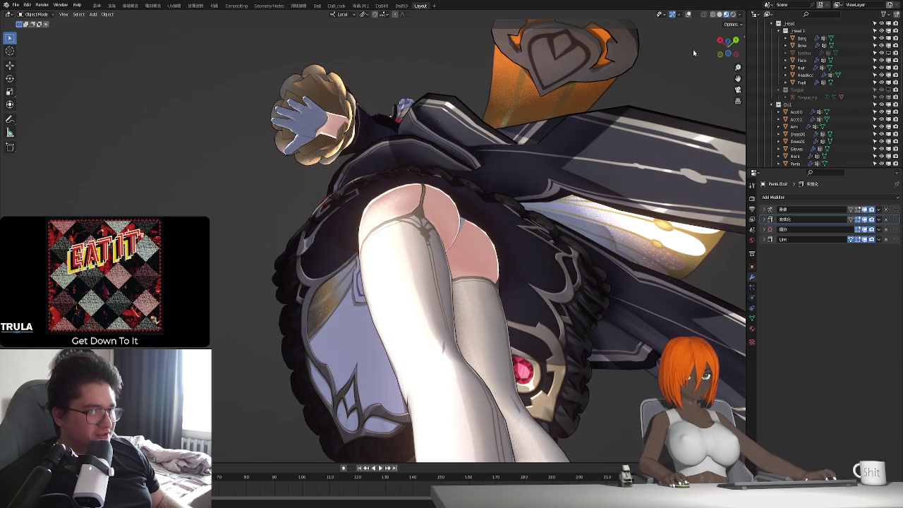
click(689, 14)
key(KP_Divide)
mouse_move(484, 268)
middle_down()
mouse_move(422, 298)
mouse_move(365, 287)
mouse_move(496, 303)
mouse_move(522, 287)
mouse_move(511, 274)
mouse_move(410, 300)
mouse_move(452, 284)
middle_up()
key(KP_Divide)
middle_drag(545, 368, 571, 257)
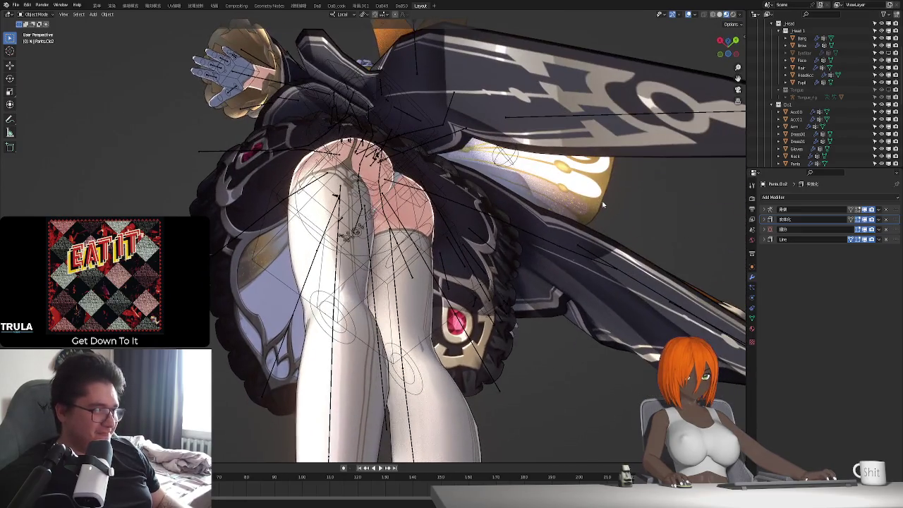
click(689, 14)
middle_drag(494, 282, 437, 296)
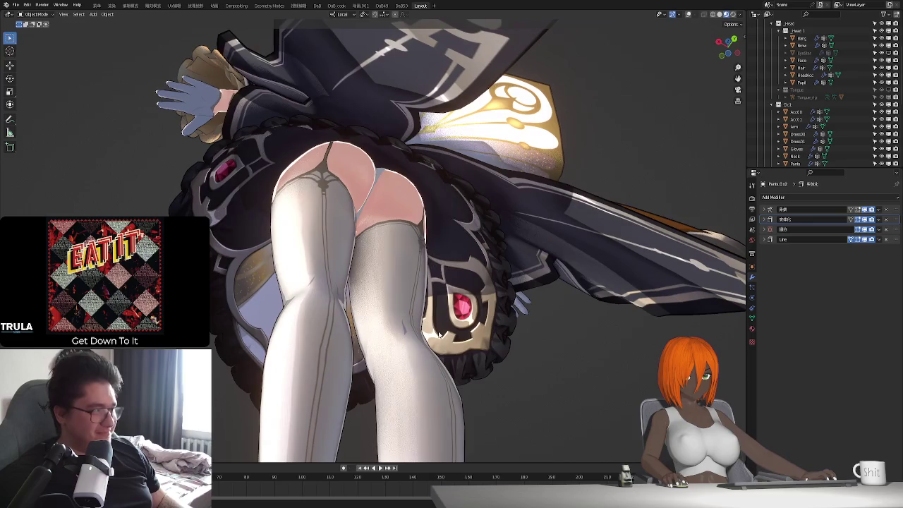
mouse_move(386, 329)
middle_down()
mouse_move(429, 326)
mouse_move(450, 312)
mouse_move(459, 332)
mouse_move(529, 346)
mouse_move(468, 260)
middle_up()
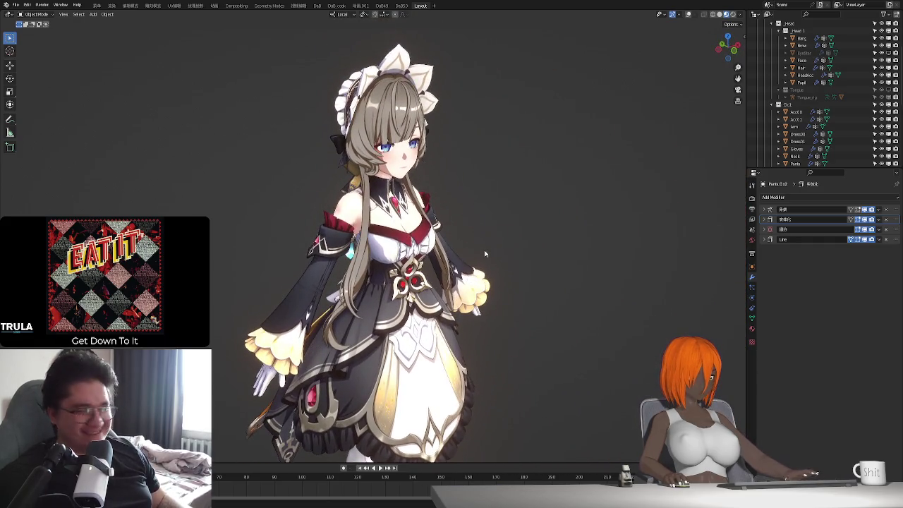